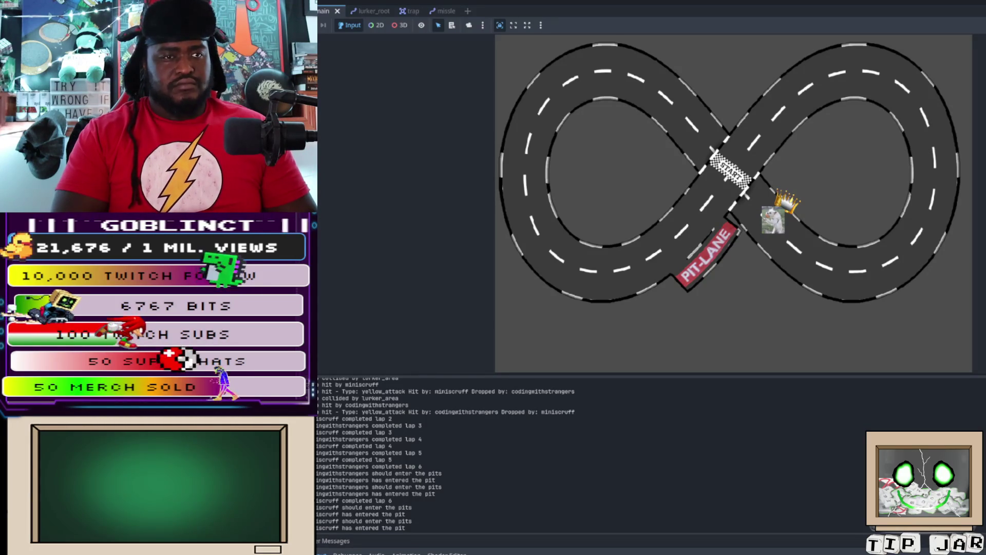
# - Switch from the running race game to the faker script's event-step list
pyautogui.press('F8')
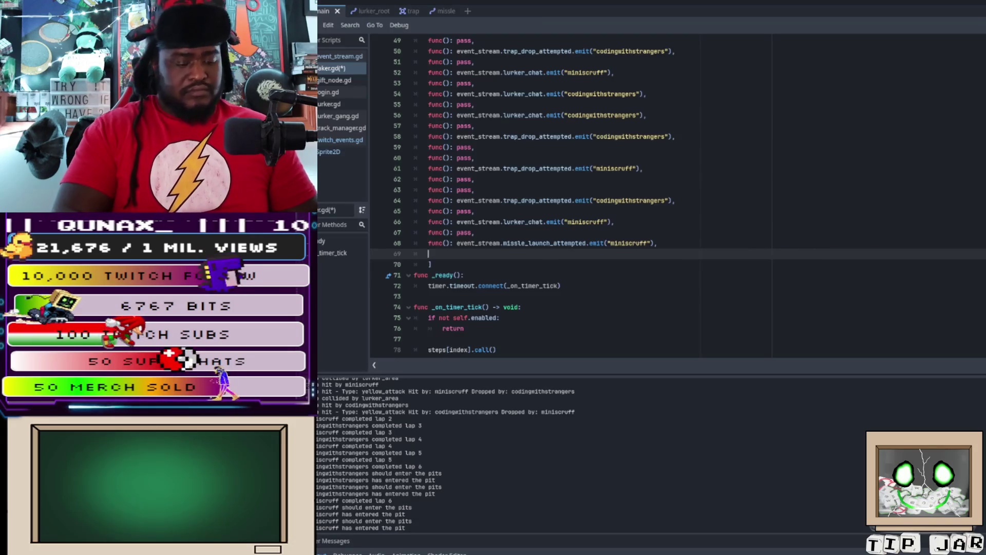
# - Paste three 'func(): pass,' filler lines after line 68's missile launch and fix line 69's indentation
pyautogui.hotkey('ctrl', 'v')
pyautogui.press('Up')
pyautogui.press('Up')
pyautogui.press('Up')
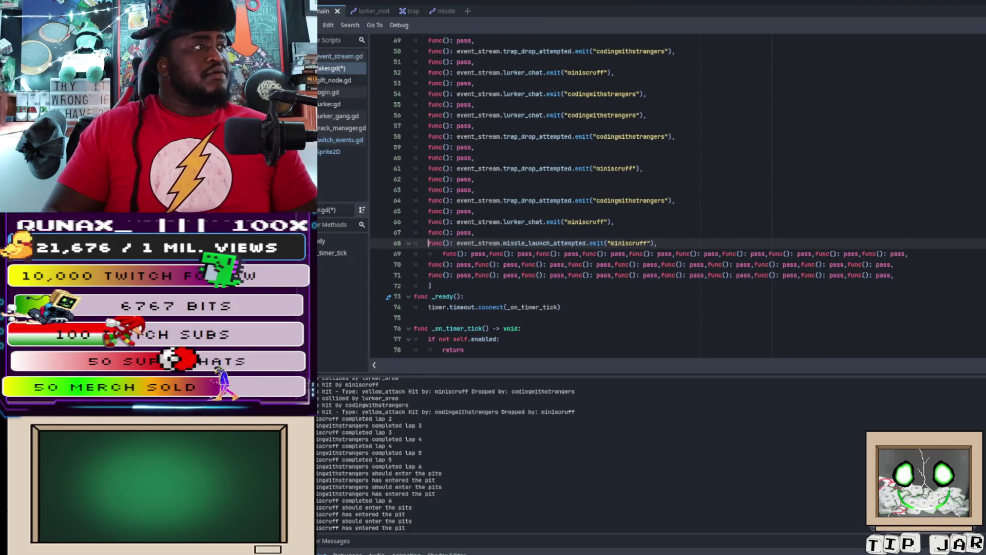
pyautogui.click(429, 254)
pyautogui.press('BackSpace')
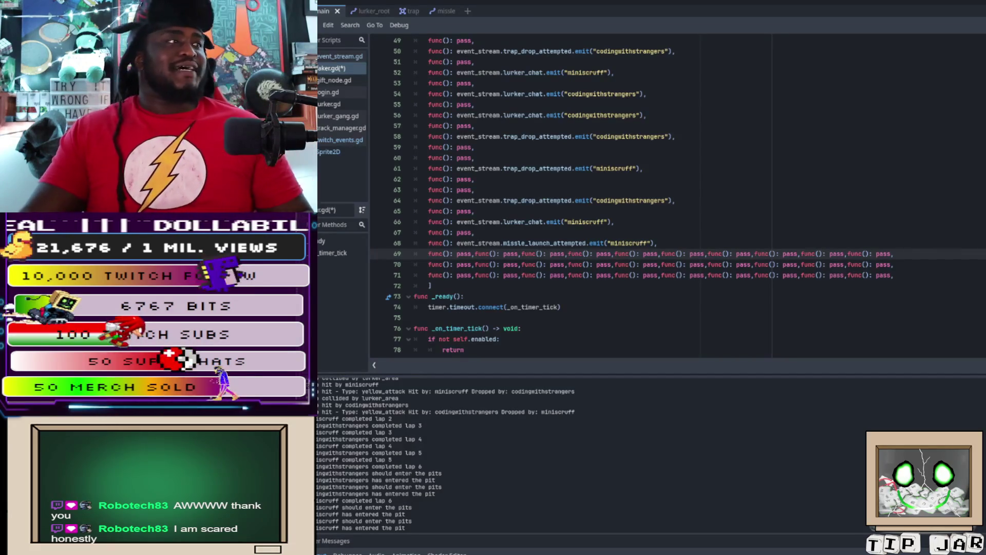
# - Copy the miniscruff missile-launch line 68 and paste it as line 72 after the filler lines
pyautogui.hotkey('shift', 'Up')
pyautogui.hotkey('ctrl', 'c')
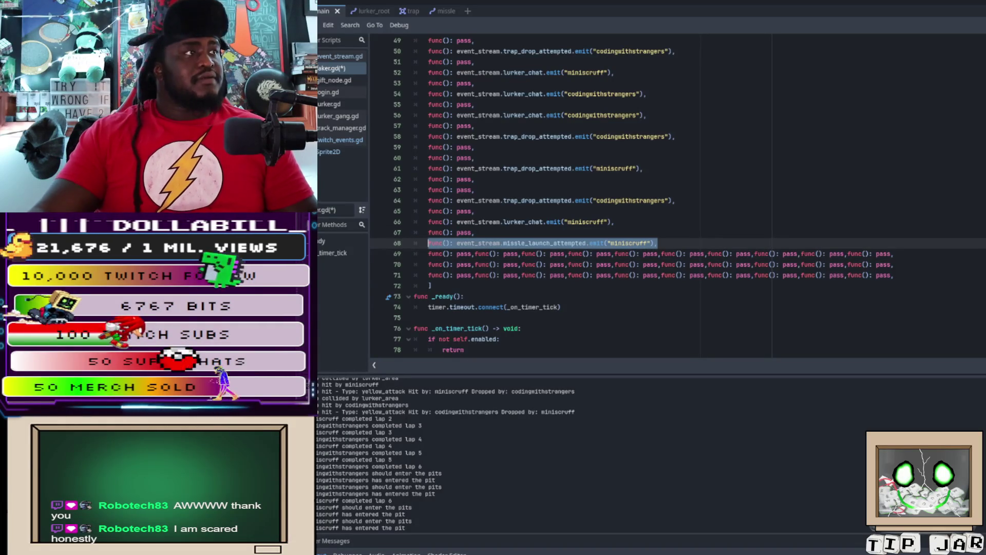
pyautogui.scroll(3, 668, 196)
pyautogui.scroll(3, 668, 196)
pyautogui.scroll(1, 668, 195)
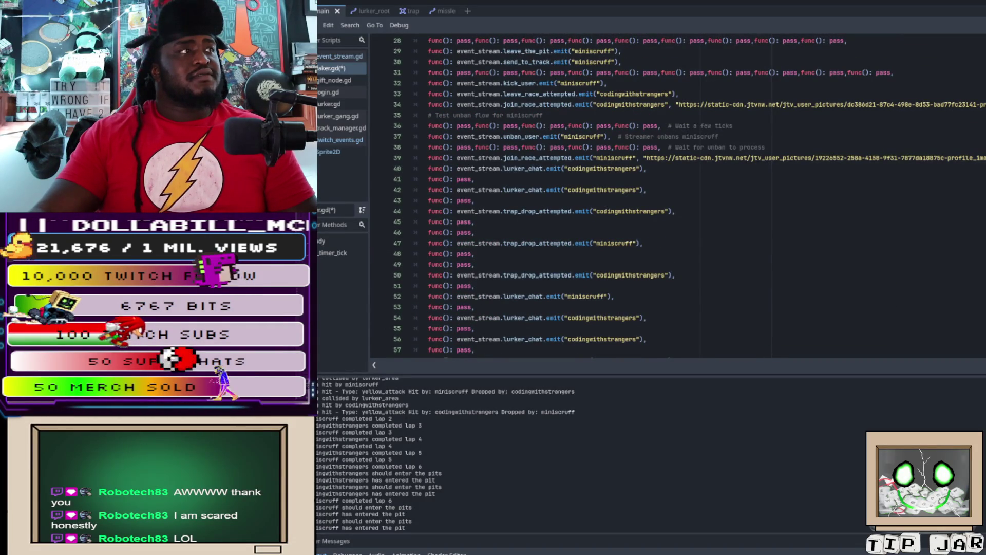
pyautogui.scroll(-7, 668, 195)
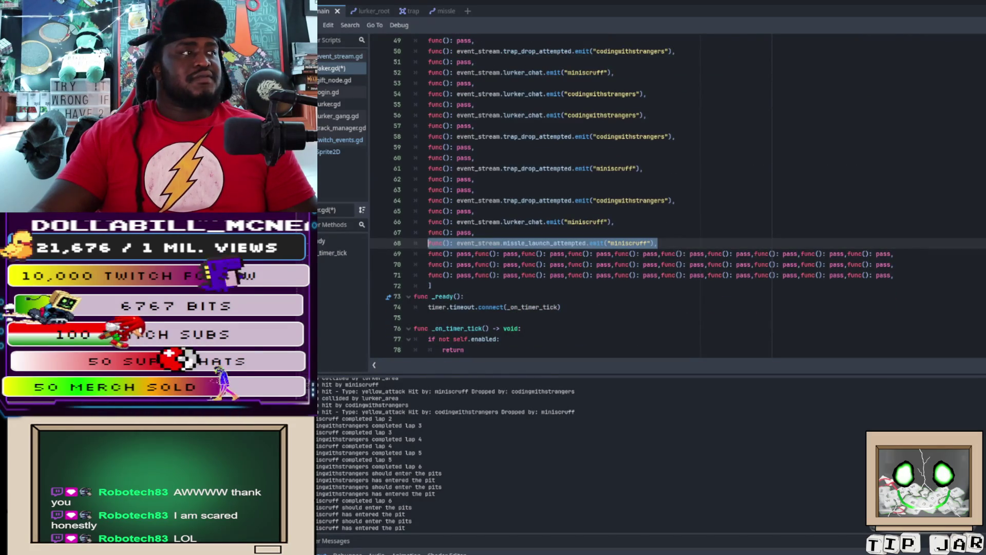
pyautogui.click(894, 275)
pyautogui.press('Return')
pyautogui.hotkey('ctrl', 'v')
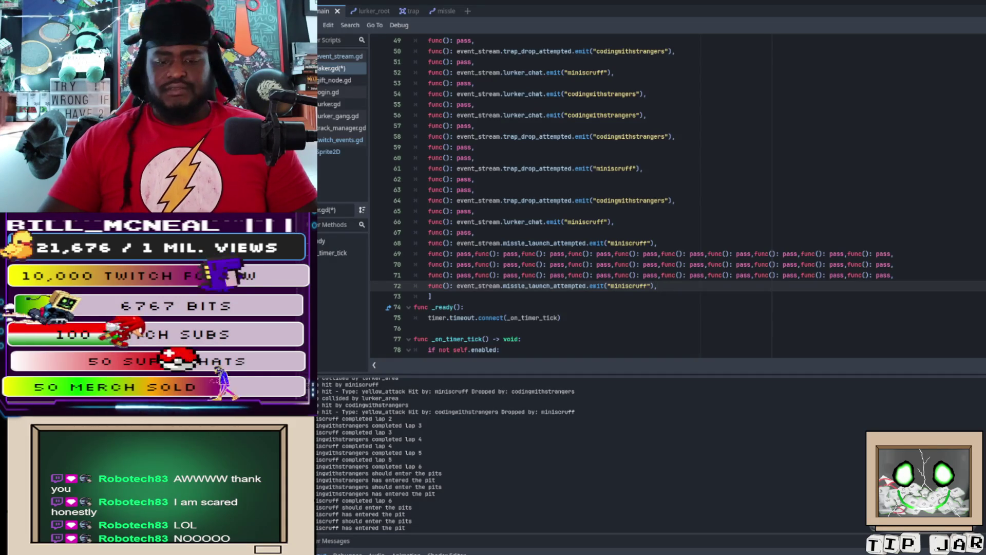
pyautogui.scroll(1, 647, 196)
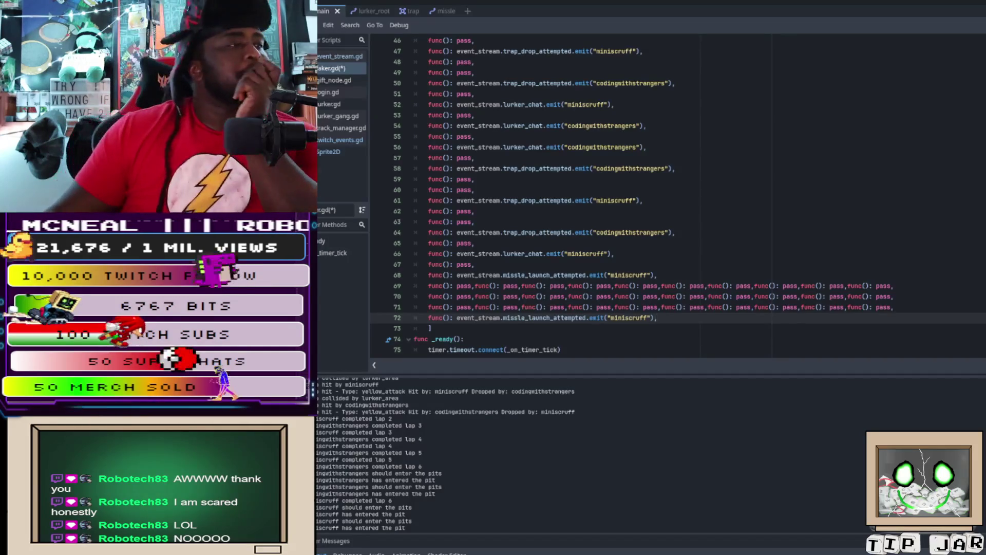
pyautogui.scroll(4, 647, 195)
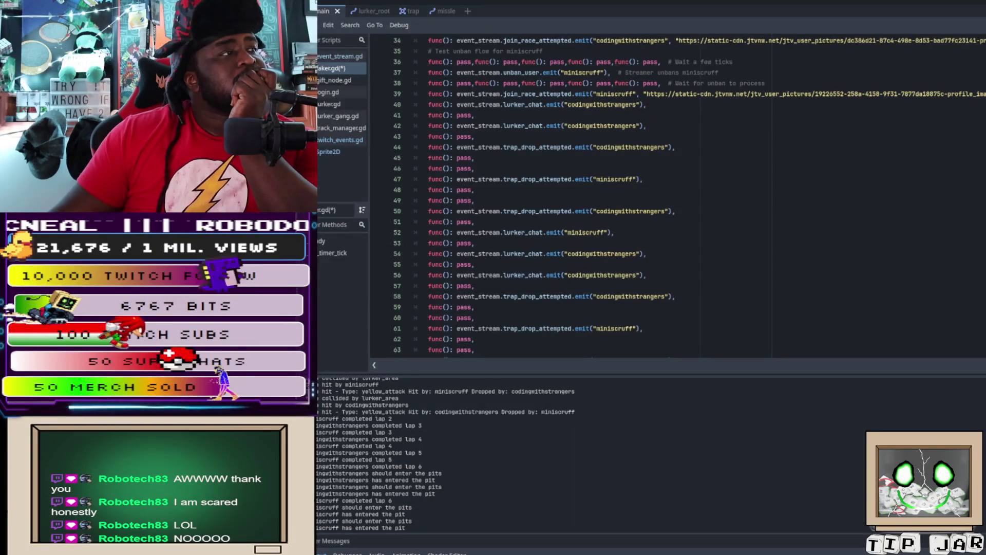
pyautogui.scroll(-8, 647, 196)
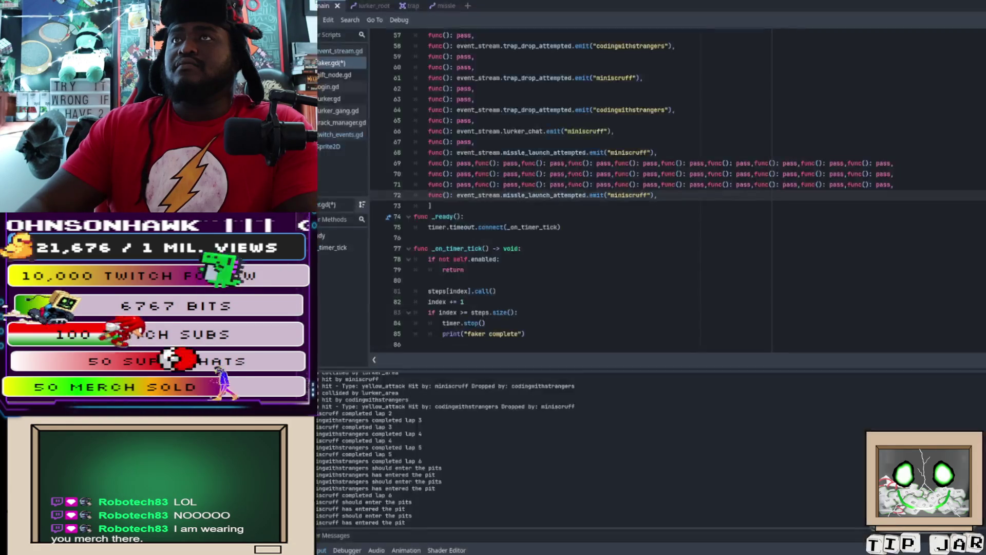
# - Close the script and relaunch the race game with F5 to test the new steps
pyautogui.hotkey('ctrl', 'F4')
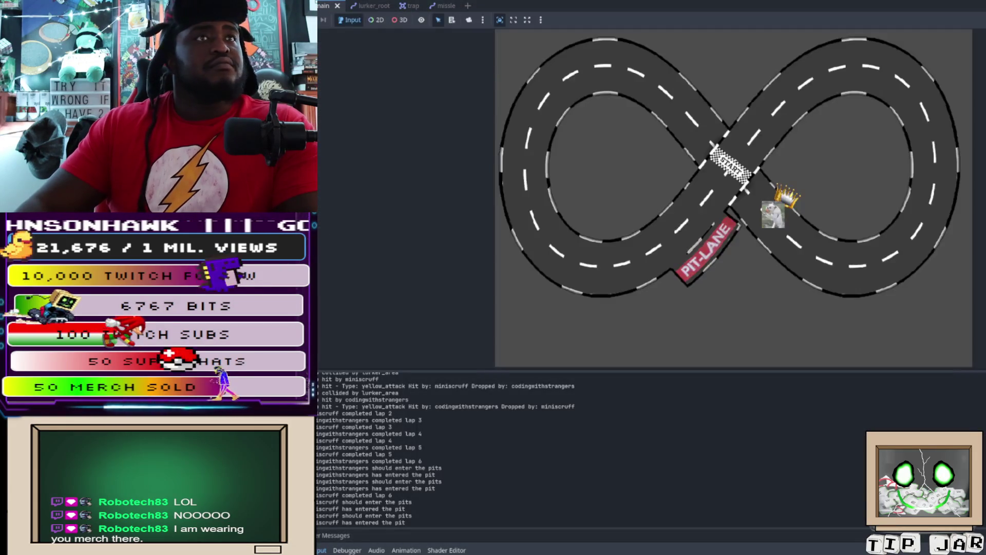
pyautogui.press('F5')
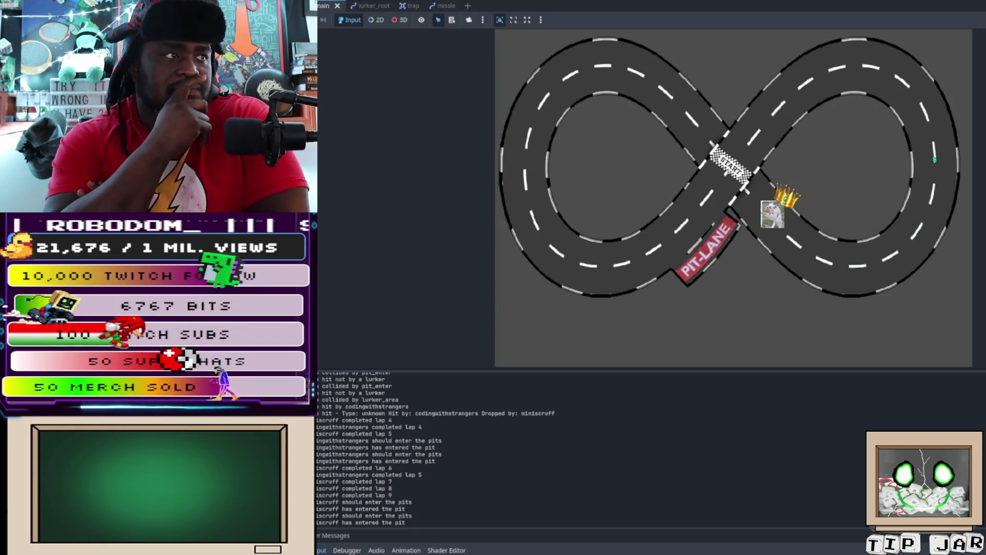
# - Stop the race and reload the externally modified lurker.gd from disk
pyautogui.press('F8')
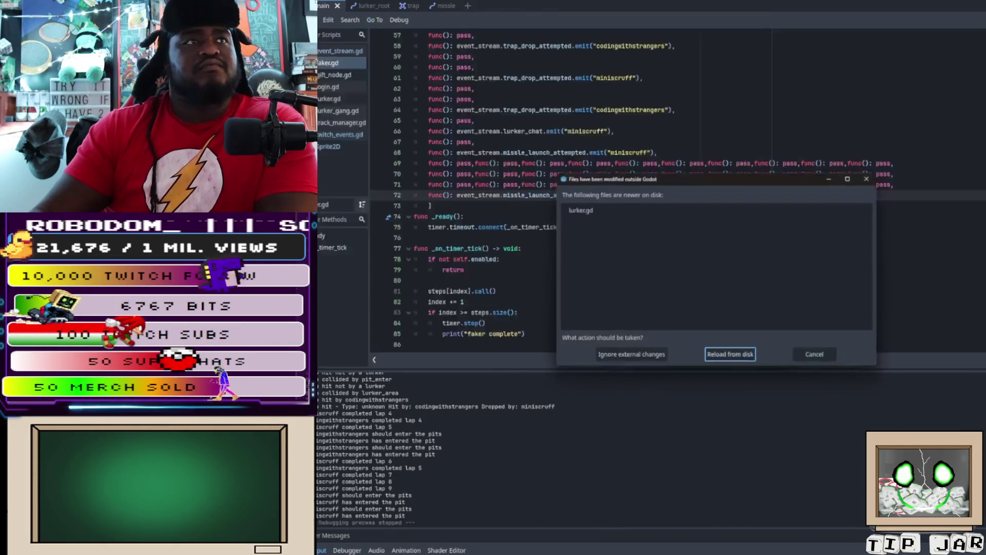
pyautogui.click(751, 352)
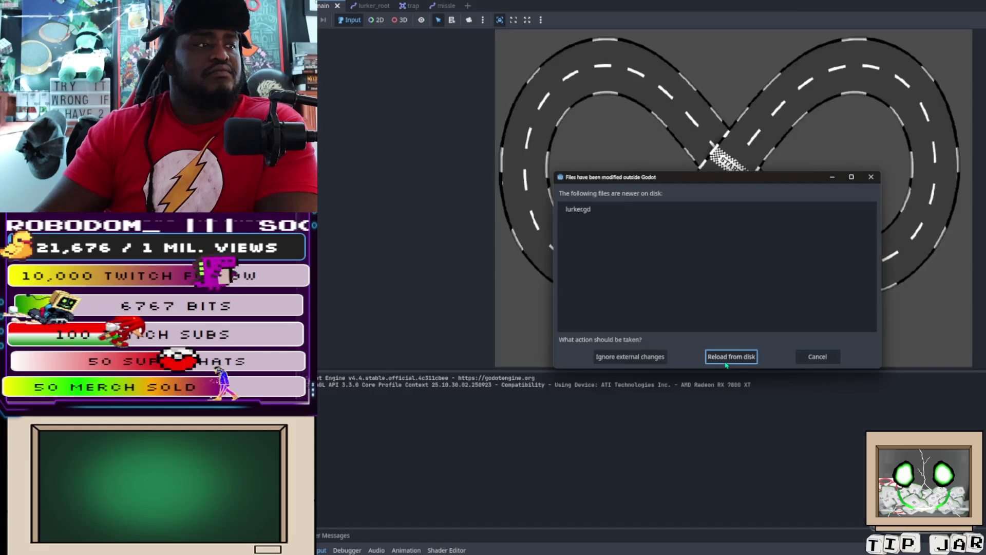
pyautogui.click(727, 361)
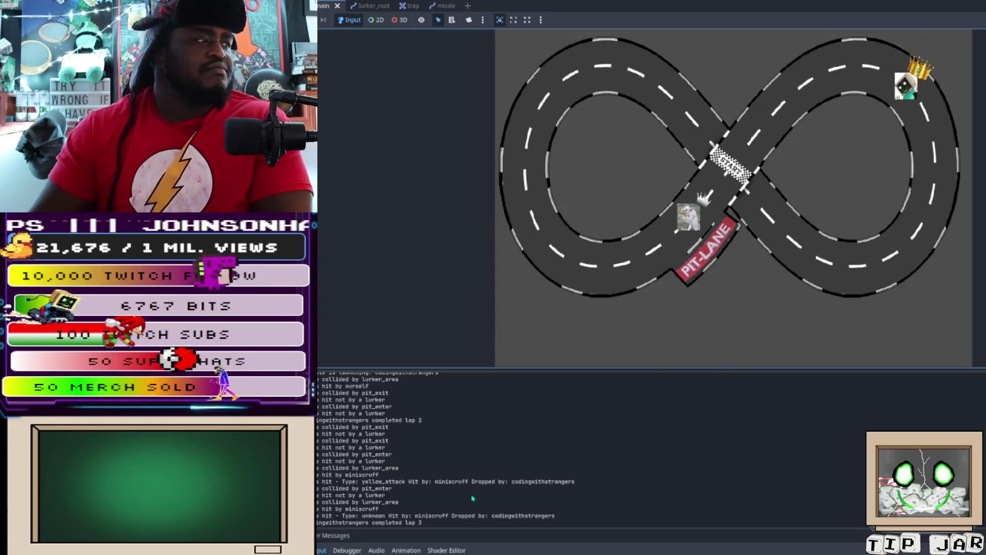
# - Relaunch the race game with F5 and watch missile hits and laps in the log
pyautogui.press('F5')
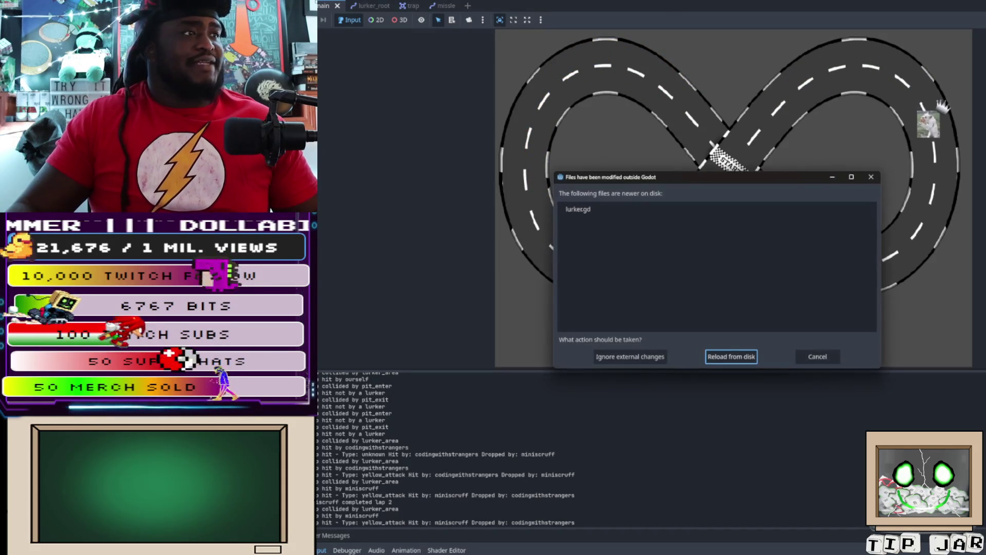
# - Reload the newer lurker.gd, stop the game, and deselect the track's Path2D
pyautogui.click(731, 356)
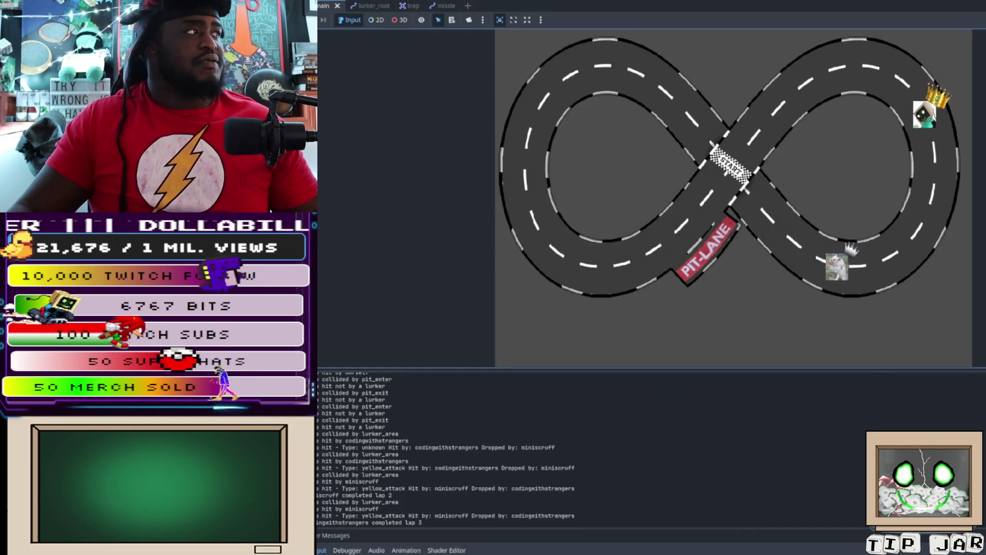
pyautogui.hotkey('ctrl', 'F1')
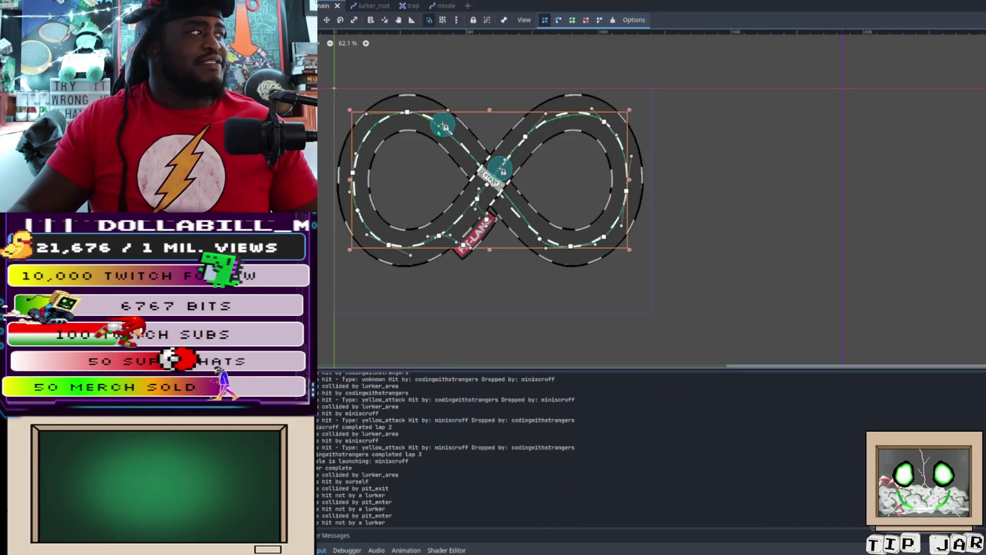
pyautogui.press('Escape')
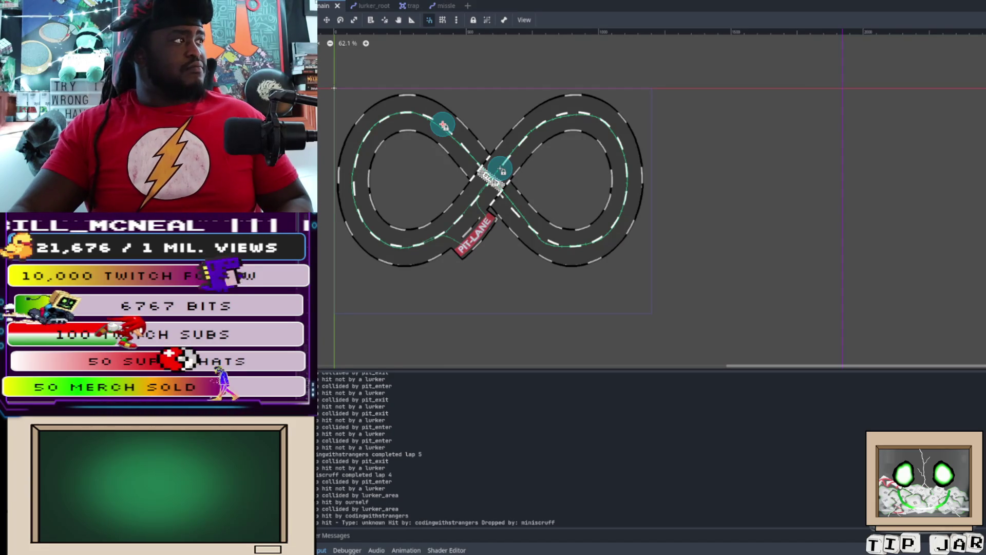
# - Duplicate the selected scene node and toggle the upper area shape's visibility
pyautogui.rightClick(221, 130)
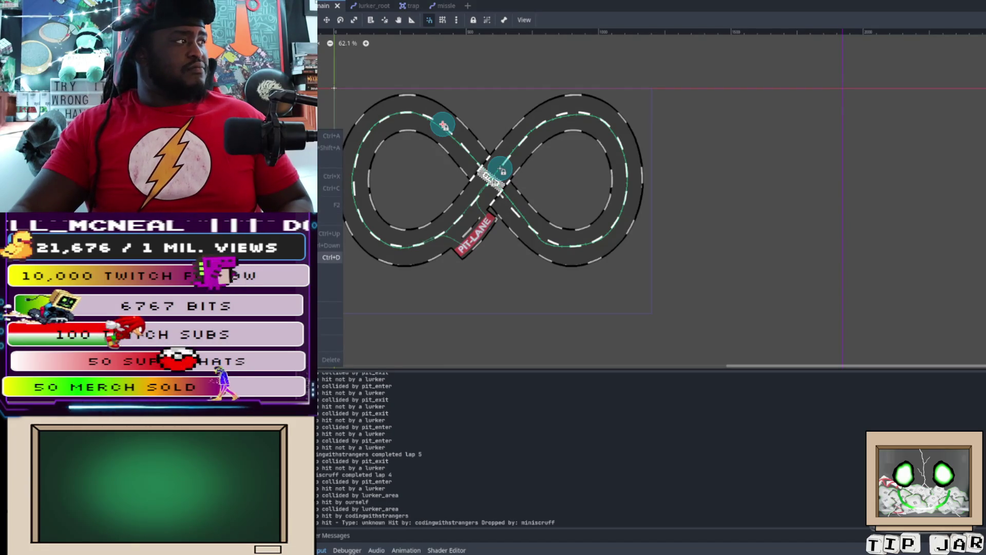
pyautogui.click(329, 257)
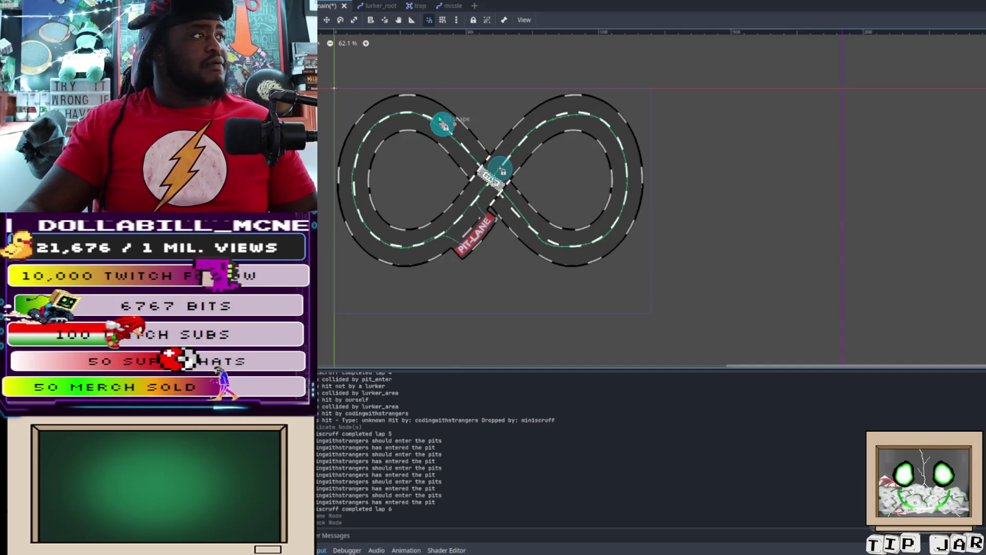
pyautogui.scroll(2, 450, 154)
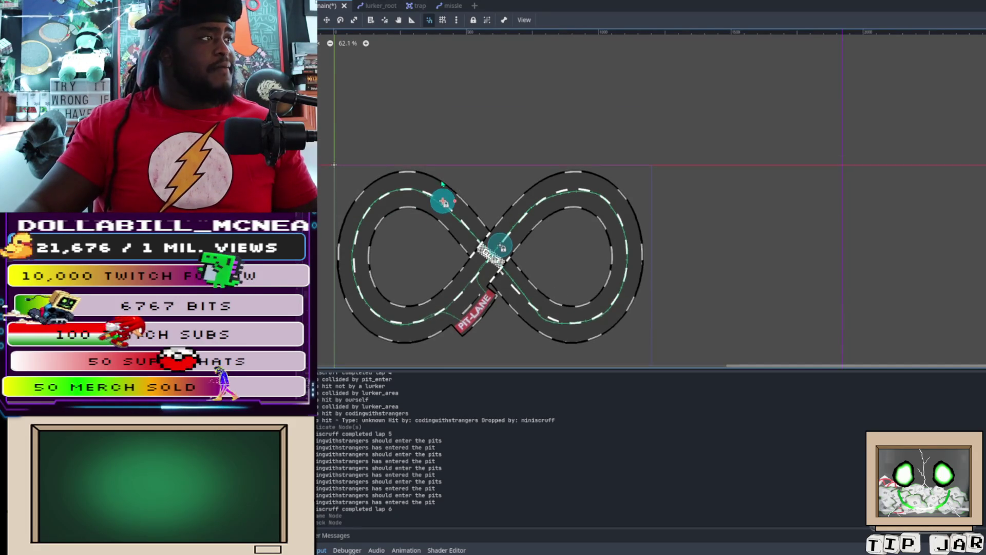
pyautogui.scroll(-2, 445, 190)
pyautogui.scroll(6, 445, 190)
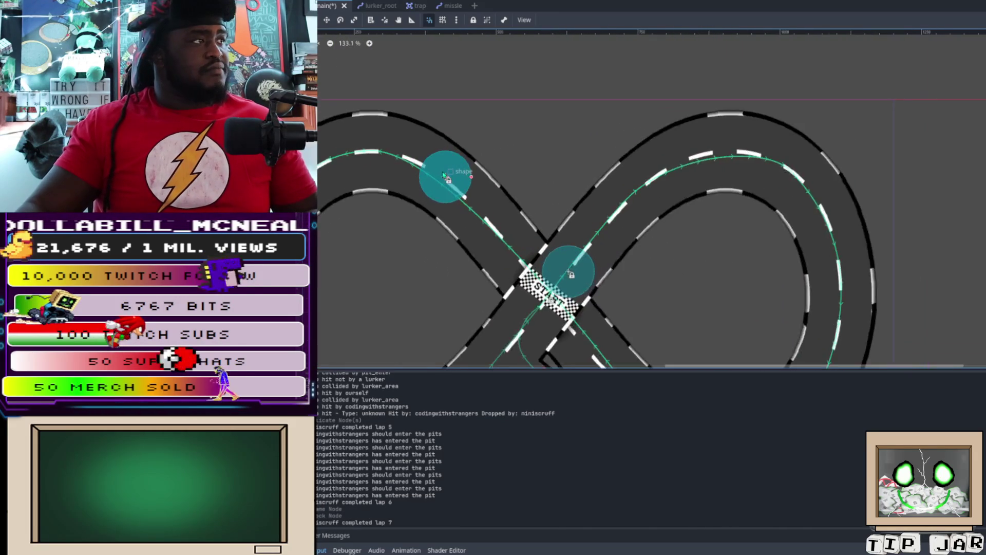
pyautogui.scroll(-1, 451, 191)
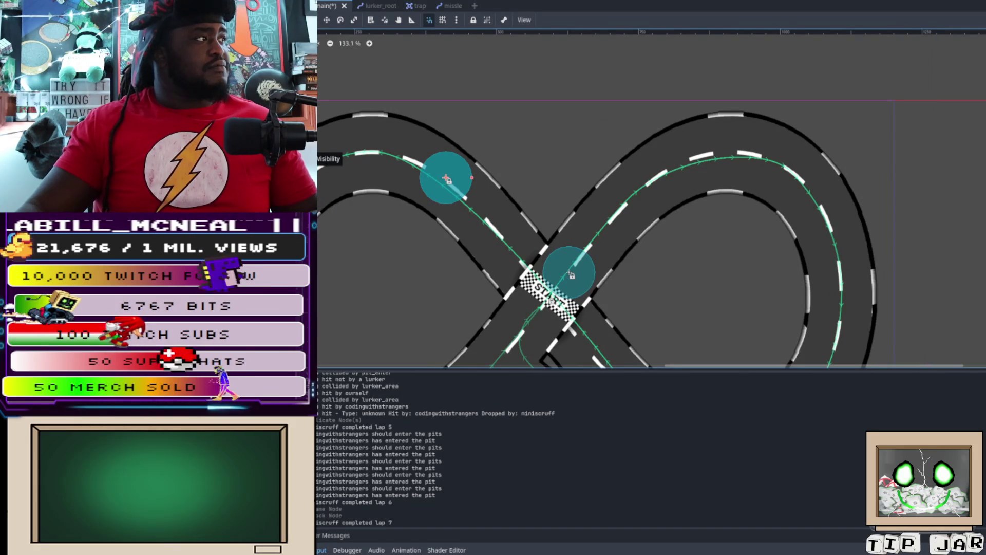
pyautogui.click(309, 150)
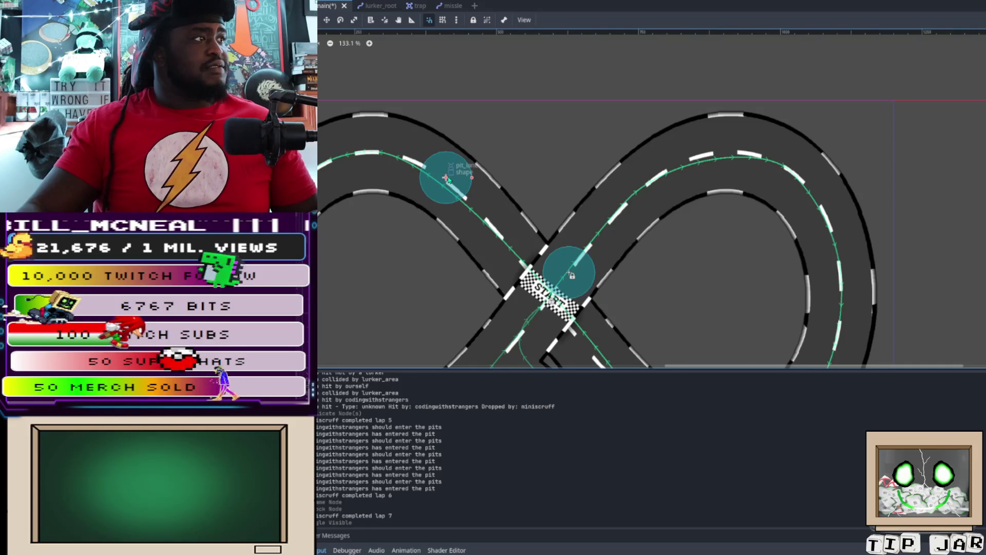
# - Drag the pit_lane shape onto the PIT-LANE sign, nudging it to (131, 424)
pyautogui.scroll(-3, 446, 178)
pyautogui.scroll(-2, 448, 180)
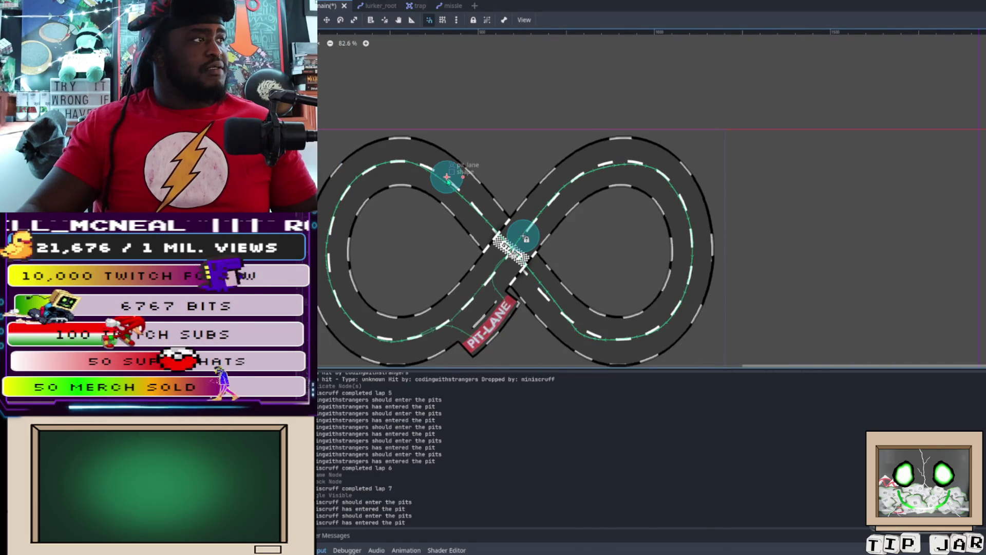
pyautogui.moveTo(447, 177)
pyautogui.mouseDown()
pyautogui.moveTo(505, 283)
pyautogui.moveTo(489, 327)
pyautogui.mouseUp()
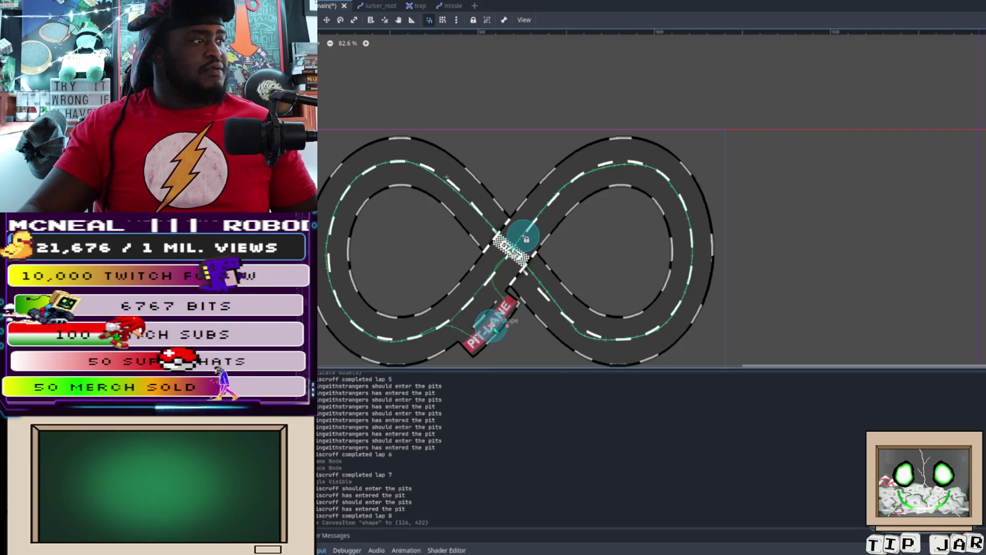
pyautogui.scroll(10, 491, 328)
pyautogui.scroll(8, 491, 329)
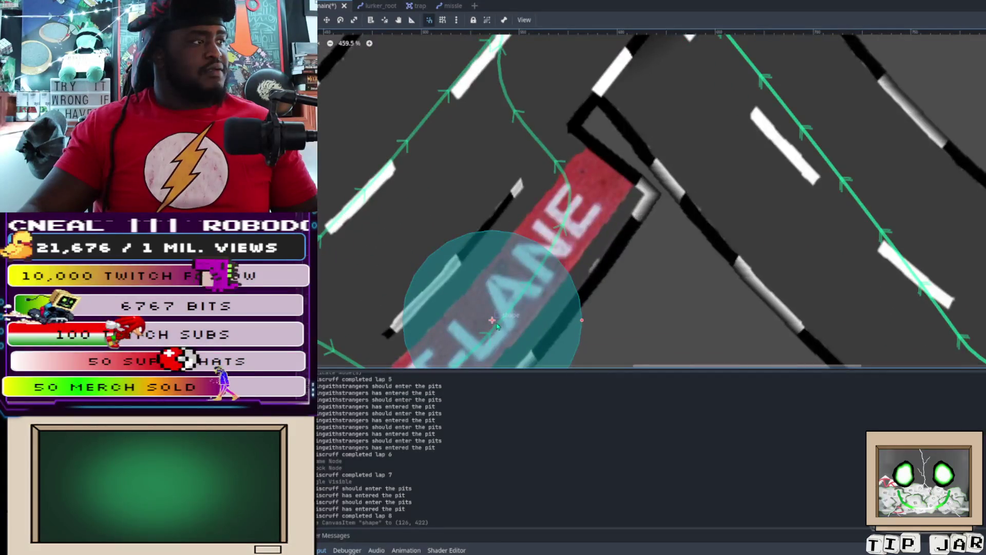
pyautogui.moveTo(489, 319); pyautogui.dragTo(502, 323)
pyautogui.scroll(-13, 528, 317)
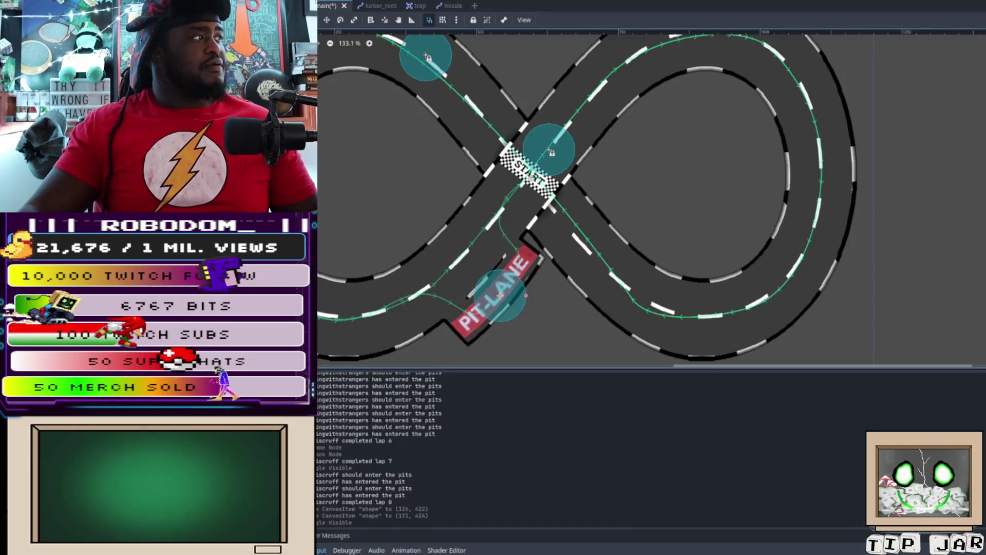
# - Open the scene node's context menu, then run the project with F5 to test the track
pyautogui.rightClick(259, 163)
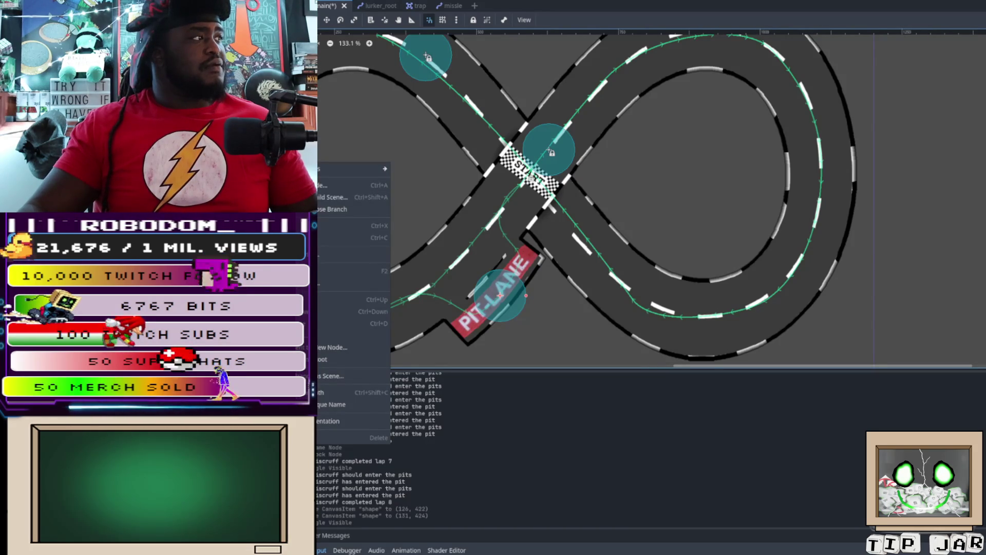
pyautogui.press('Escape')
pyautogui.rightClick(259, 163)
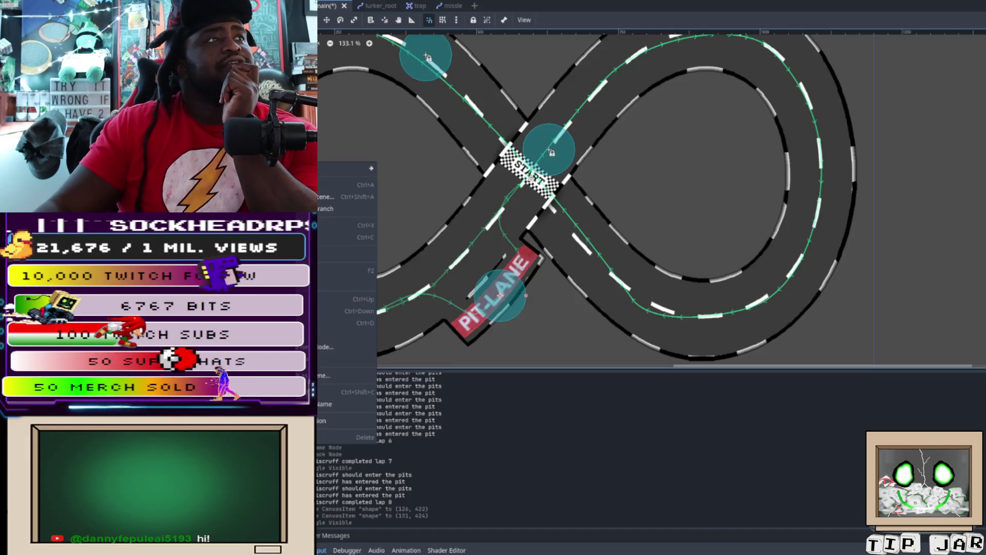
pyautogui.press('F5')
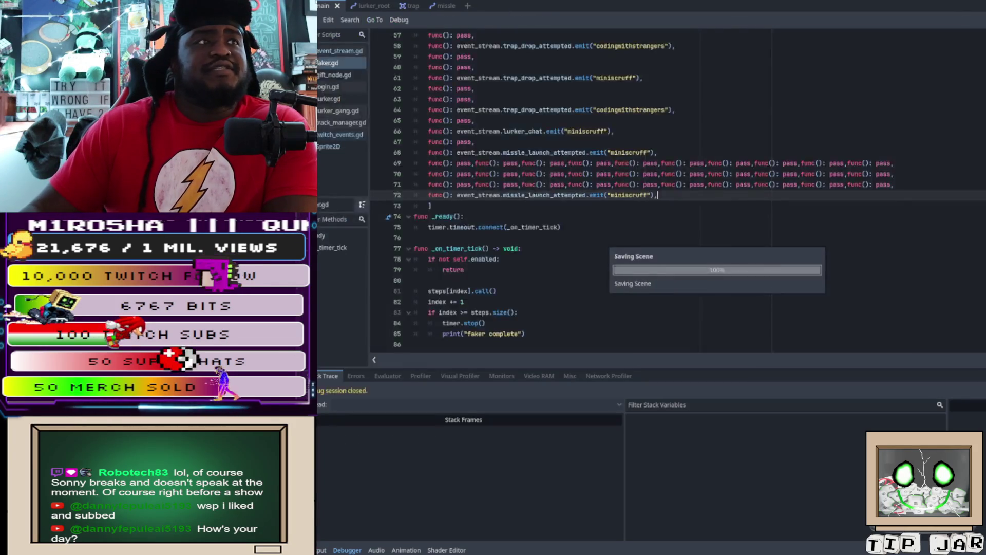
# - Relaunch the project so racers drive the figure-eight track past the pit lane
pyautogui.press('F5')
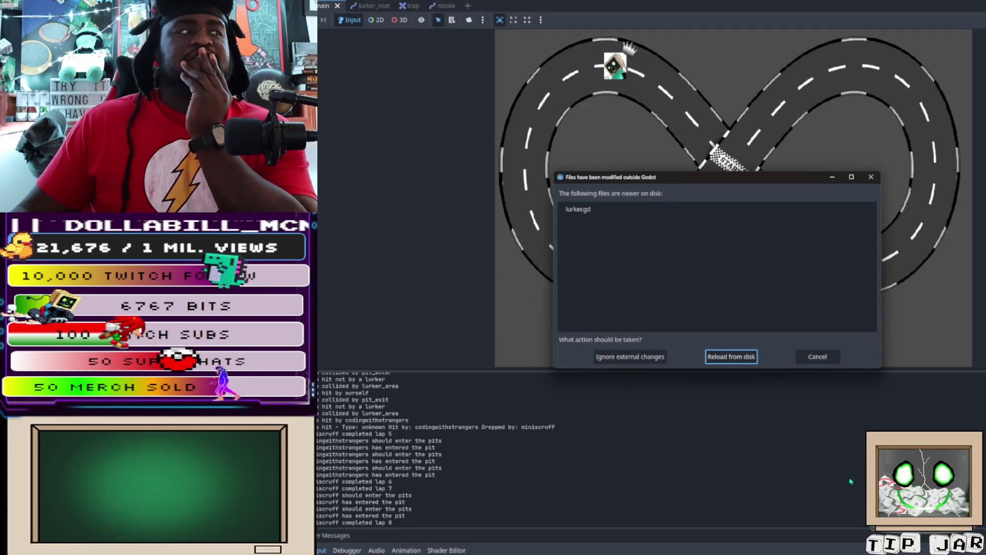
# - Reload the externally changed lurker.gd from disk and rerun the racing game
pyautogui.click(722, 360)
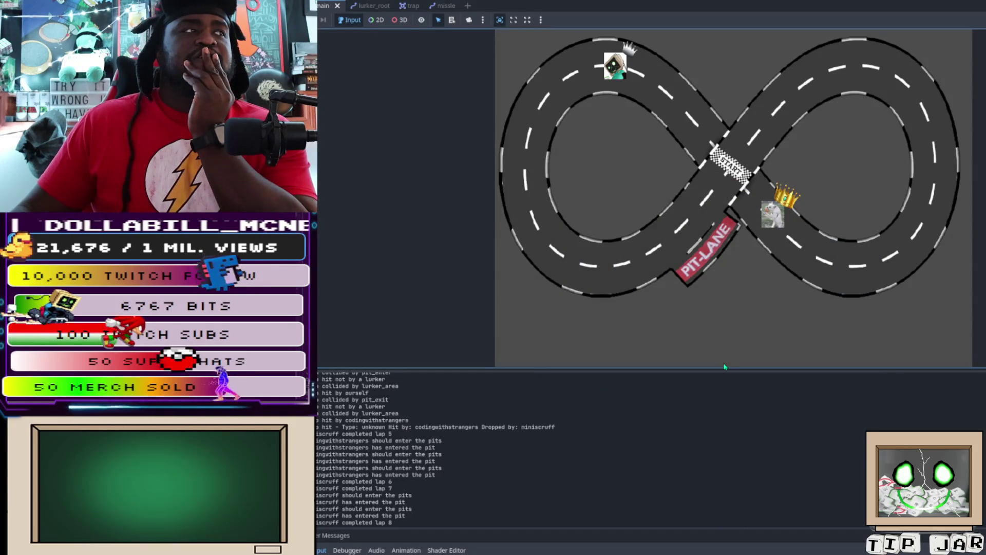
pyautogui.press('F5')
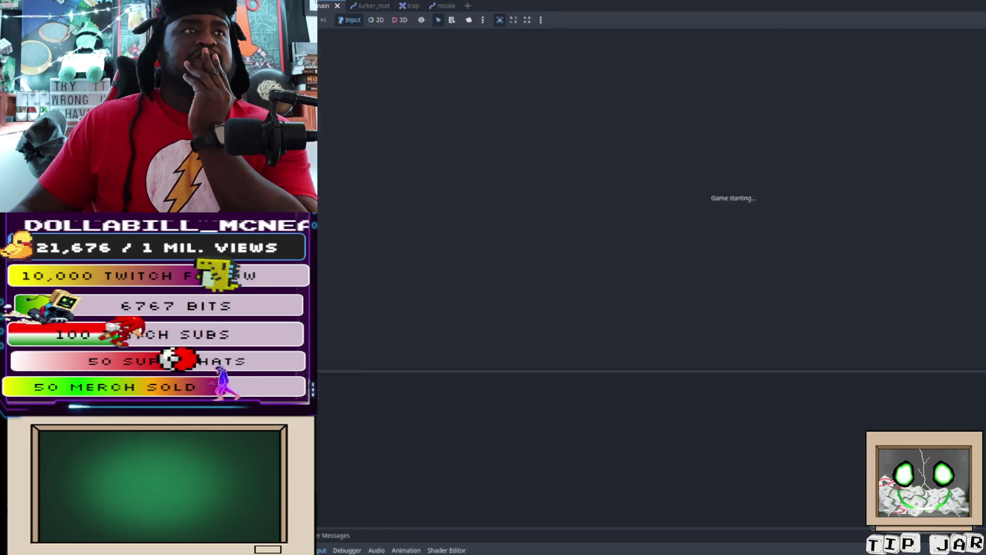
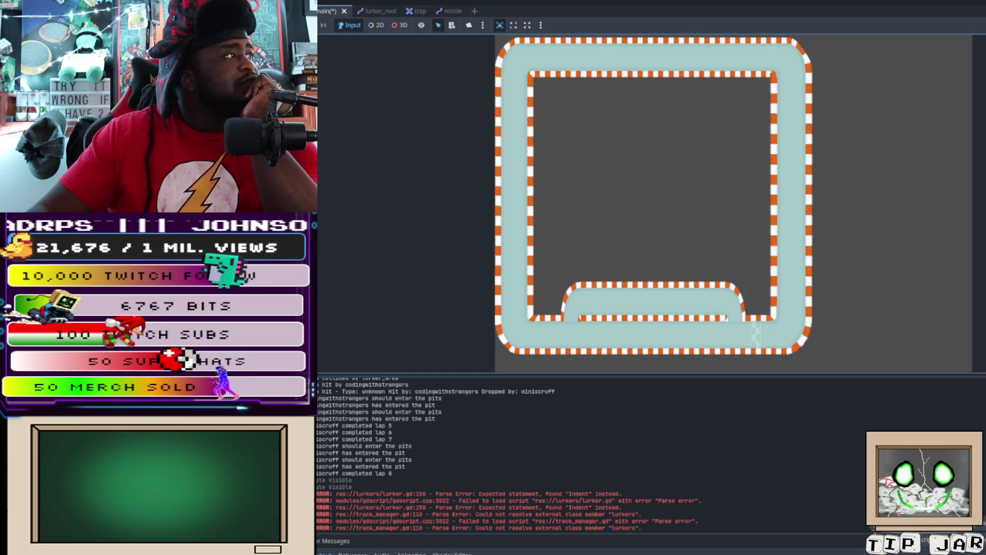
# - Frame the track in the 2D editor, duplicate the shape marker onto the pit lane, and hide the race track
pyautogui.hotkey('ctrl', 'F1')
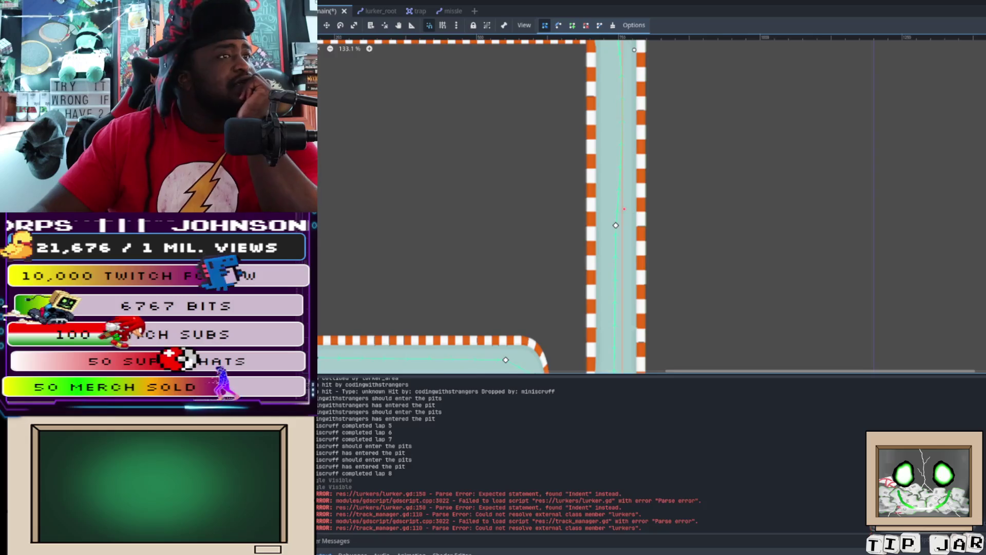
pyautogui.hotkey('shift', 'f')
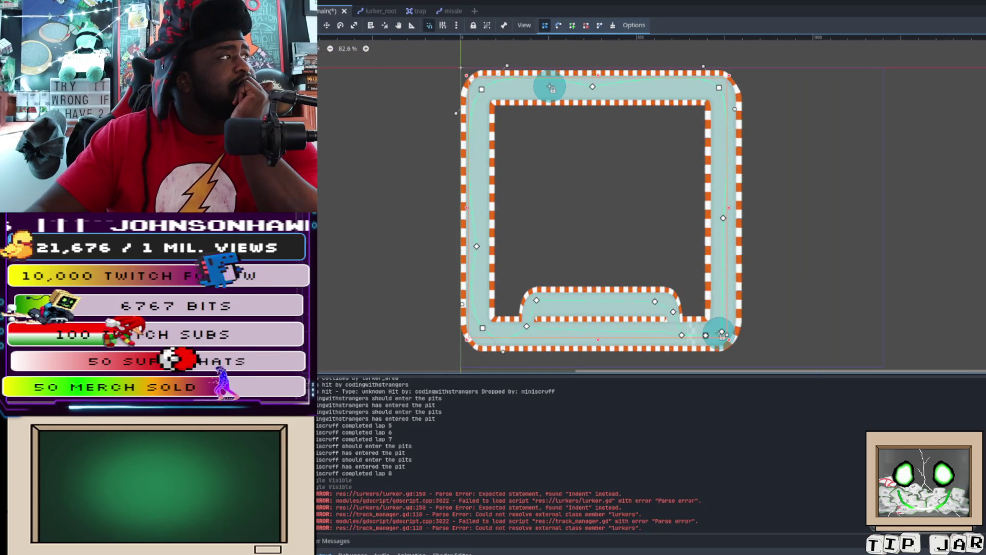
pyautogui.hotkey('ctrl', 'd')
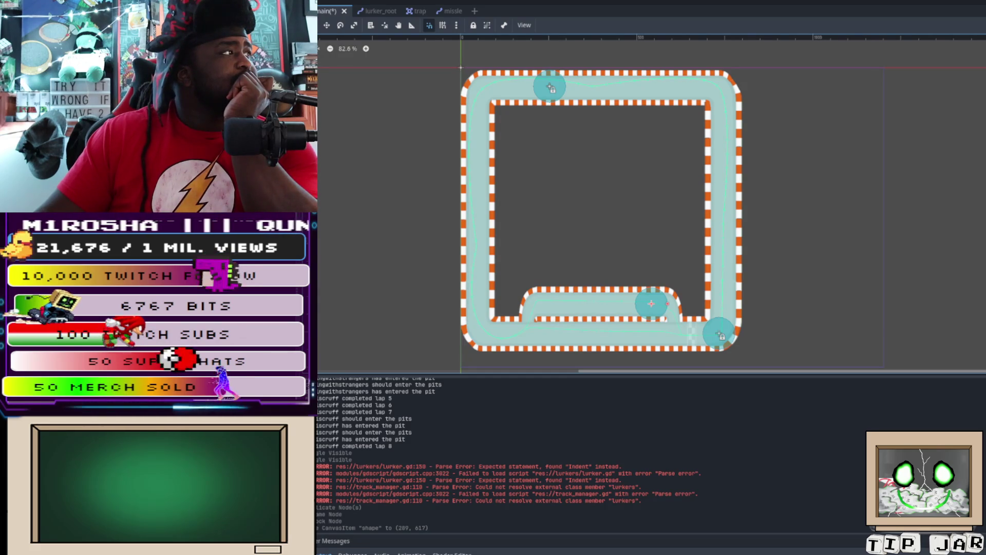
pyautogui.hotkey('ctrl', 'z')
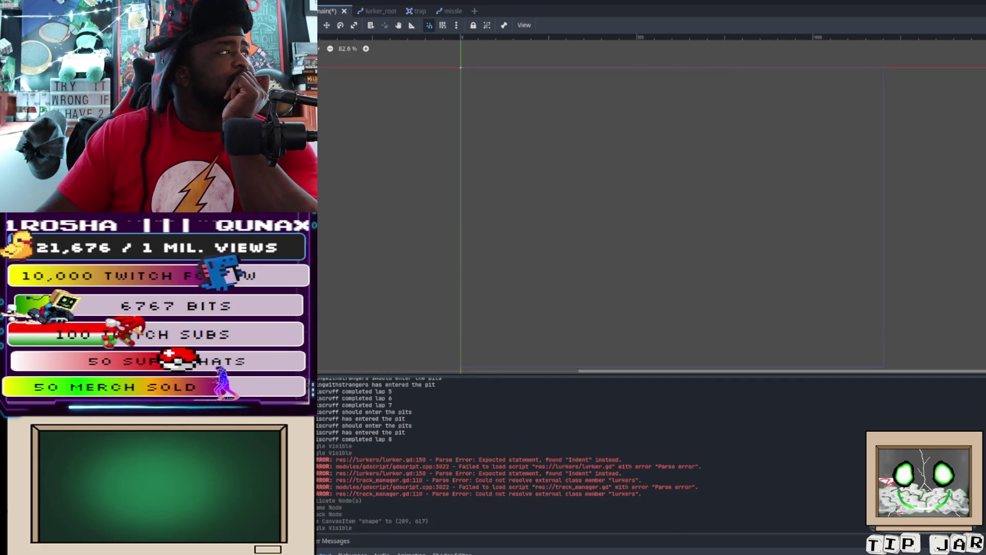
# - Show the TV-frame sprite so it appears on the canvas with the marker nodes
pyautogui.hotkey('ctrl', 'z')
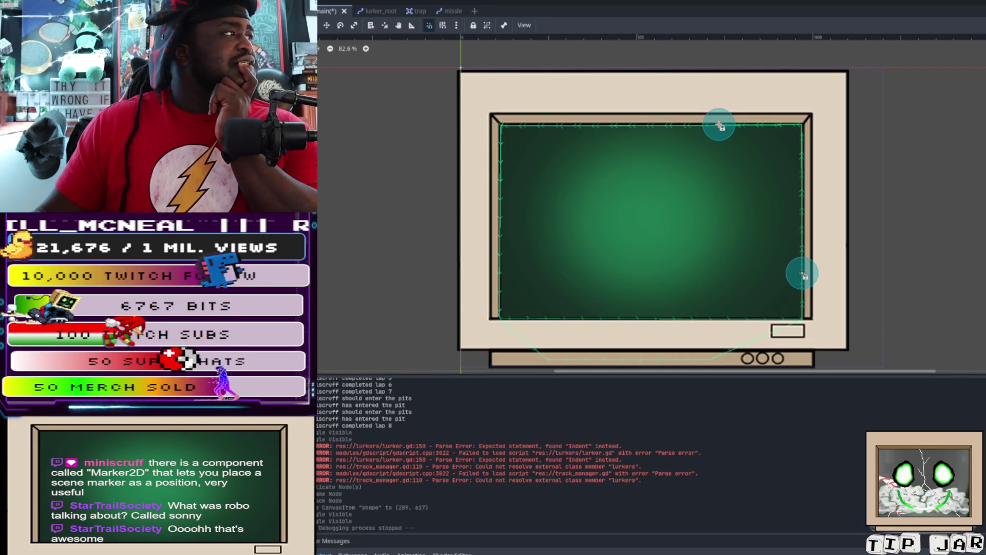
# - Duplicate the marker node, rename the copy, and lock it against accidental moves
pyautogui.hotkey('ctrl', 'd')
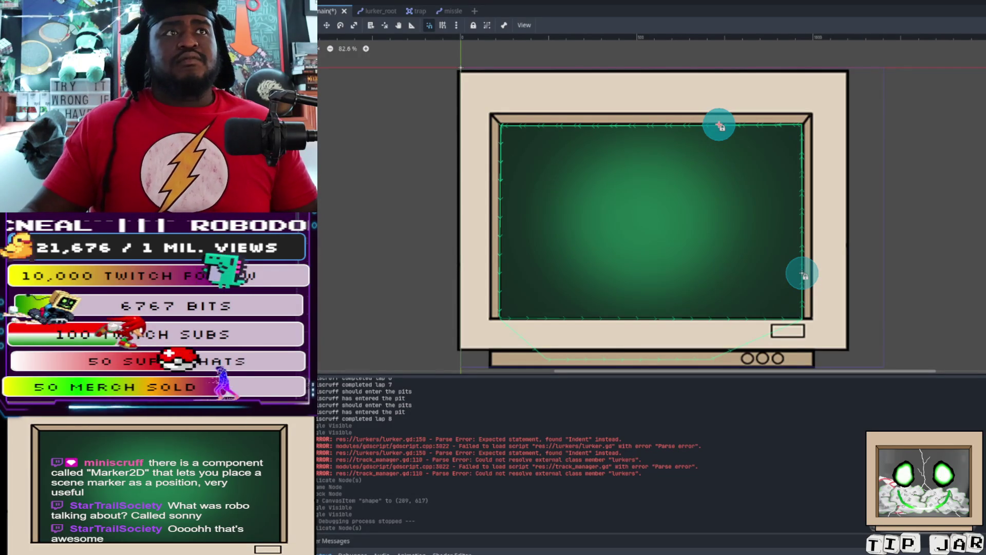
pyautogui.press('Return')
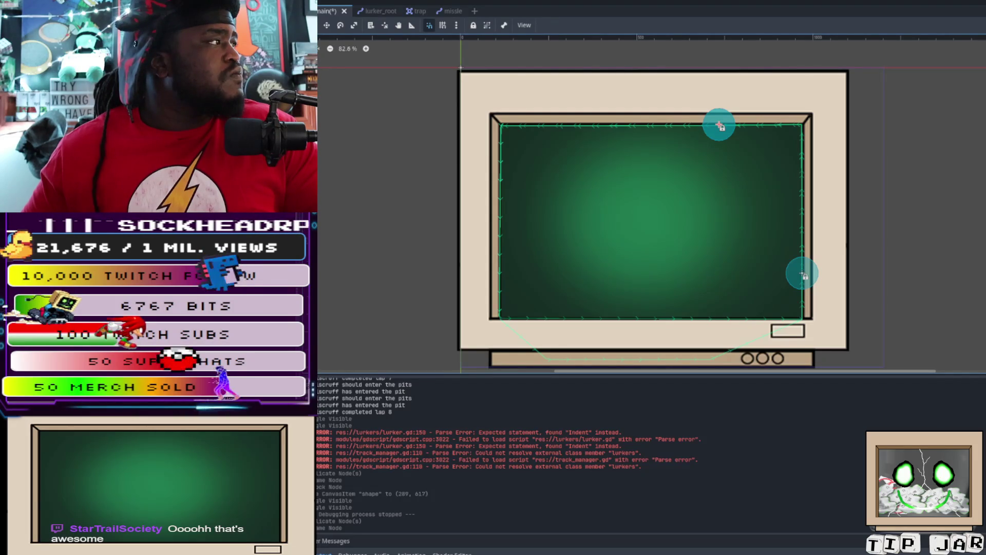
pyautogui.hotkey('ctrl', 'l')
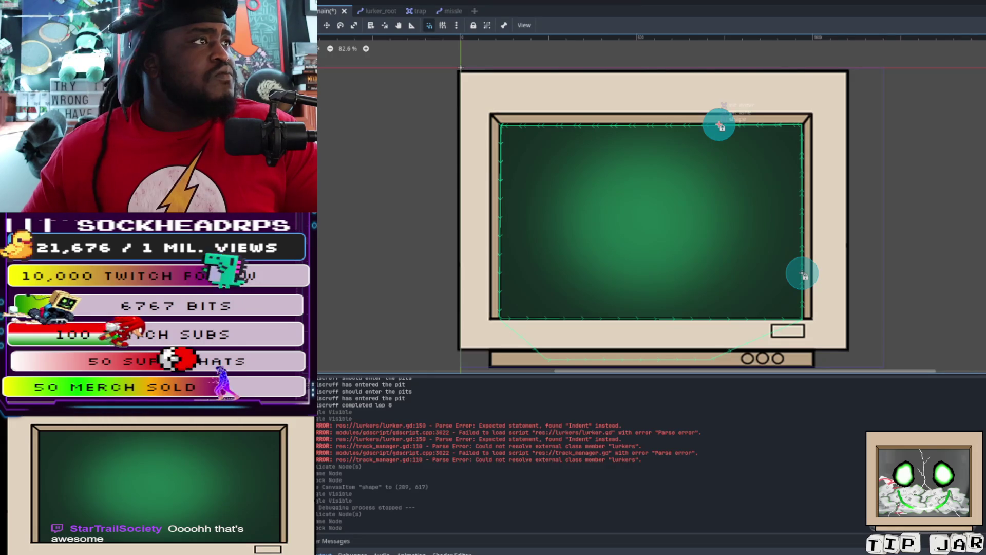
# - Drag the new marker down to the bottom centre edge of the TV frame
pyautogui.moveTo(720, 125)
pyautogui.mouseDown()
pyautogui.moveTo(707, 367)
pyautogui.moveTo(642, 347)
pyautogui.moveTo(645, 359)
pyautogui.mouseUp()
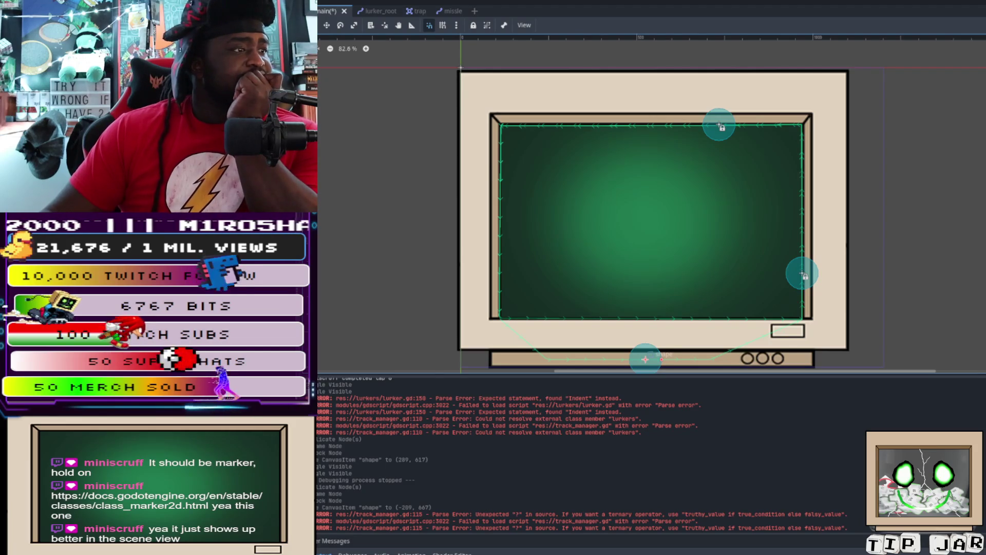
# - Nudge the marker at the TV frame's bottom slightly up and to the left
pyautogui.moveTo(645, 359); pyautogui.dragTo(643, 351)
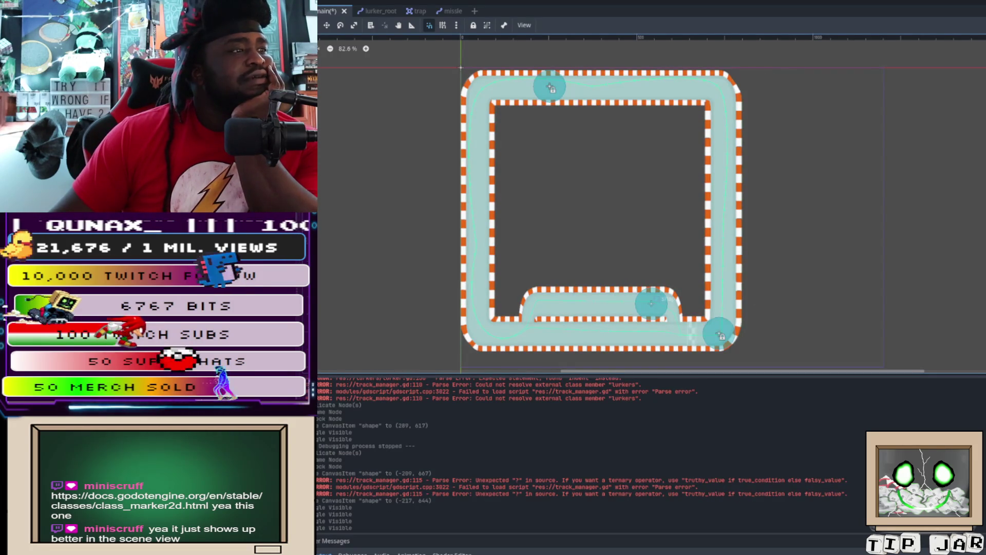
# - Slide the pit-lane marker left along the track, then select the star sprite and duplicate the current node
pyautogui.moveTo(652, 303); pyautogui.dragTo(605, 303)
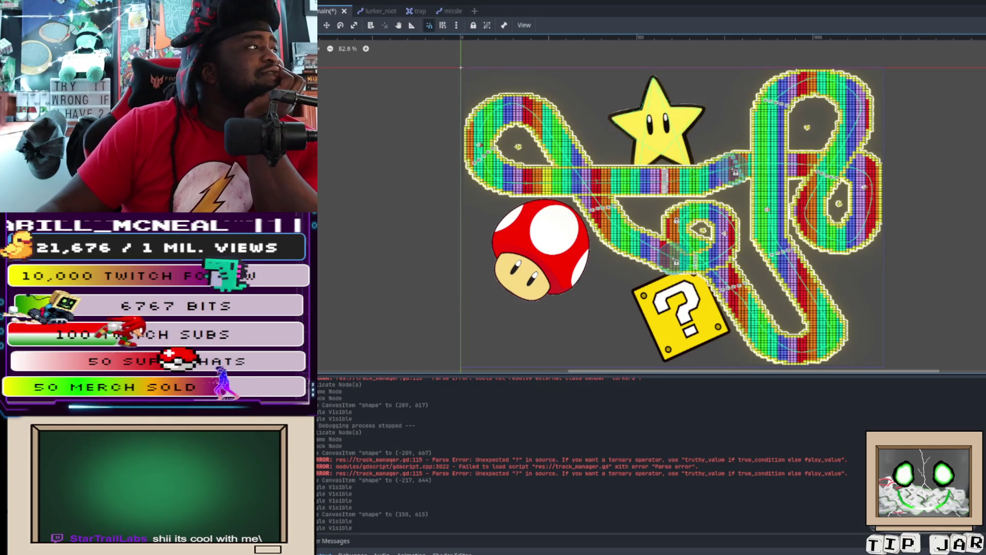
pyautogui.click(657, 123)
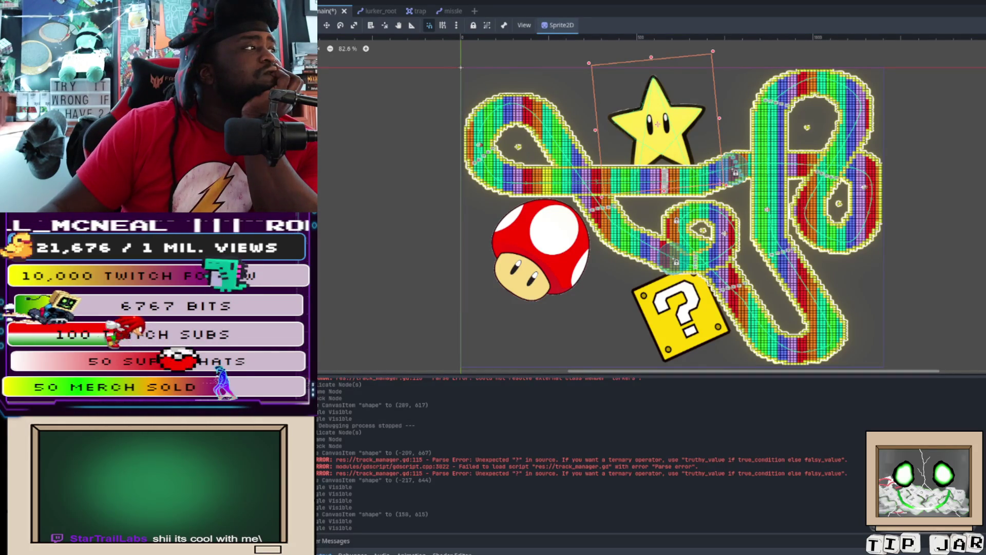
pyautogui.press('Escape')
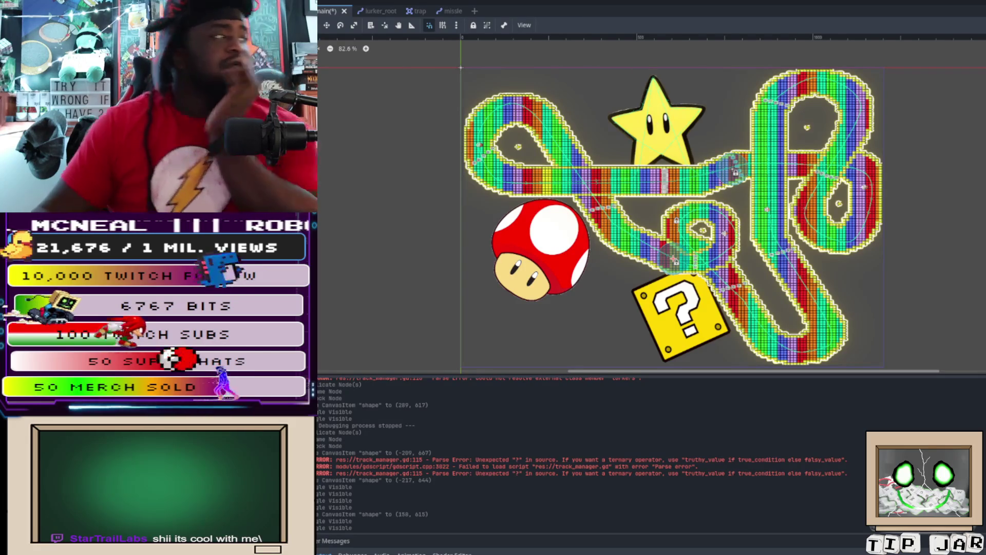
pyautogui.hotkey('ctrl', 'z')
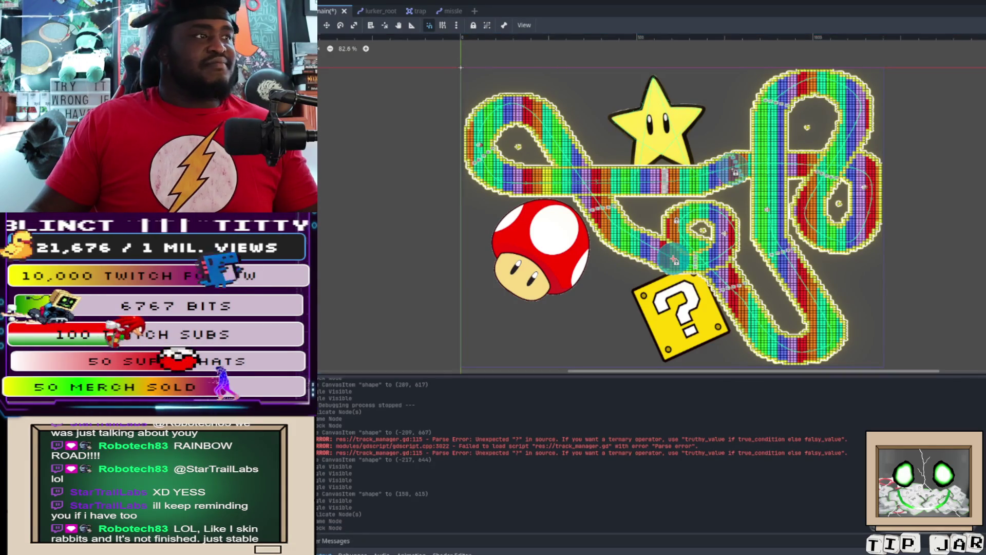
# - Lock the node and move the pit_exit marker from the lower track up onto the star
pyautogui.hotkey('ctrl', 'l')
pyautogui.moveTo(740, 173)
pyautogui.mouseDown()
pyautogui.moveTo(674, 139)
pyautogui.moveTo(670, 149)
pyautogui.mouseUp()
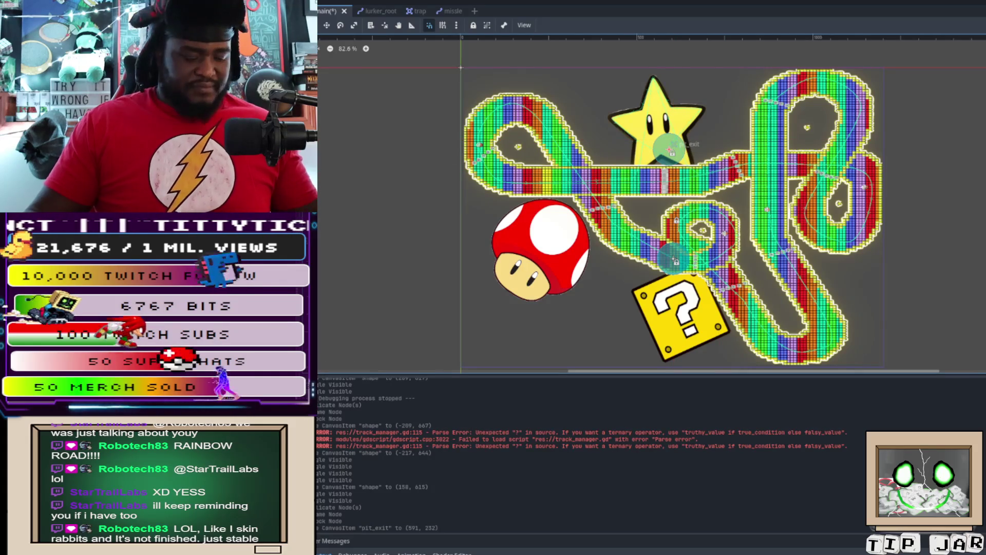
pyautogui.hotkey('ctrl', 'z')
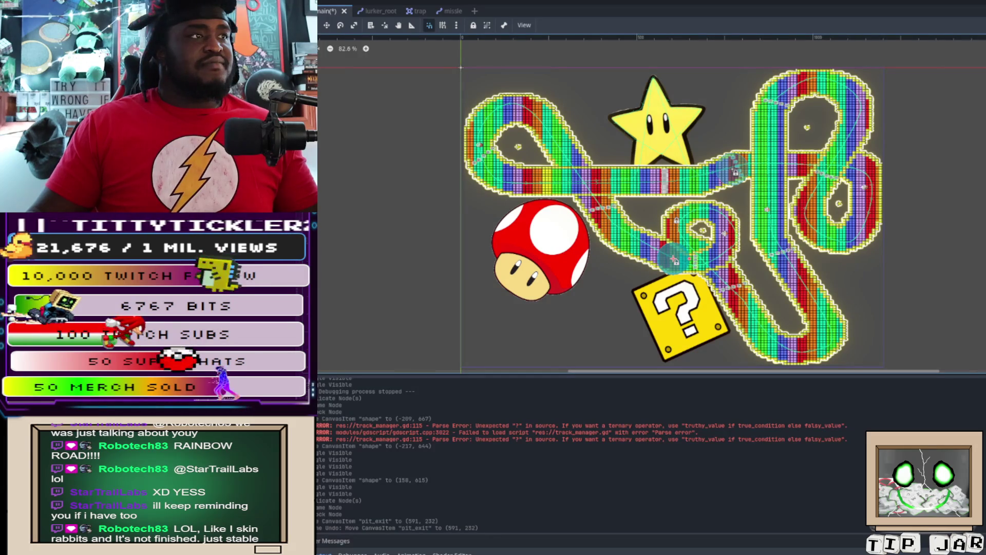
pyautogui.moveTo(675, 260)
pyautogui.mouseDown()
pyautogui.moveTo(684, 205)
pyautogui.moveTo(660, 124)
pyautogui.mouseUp()
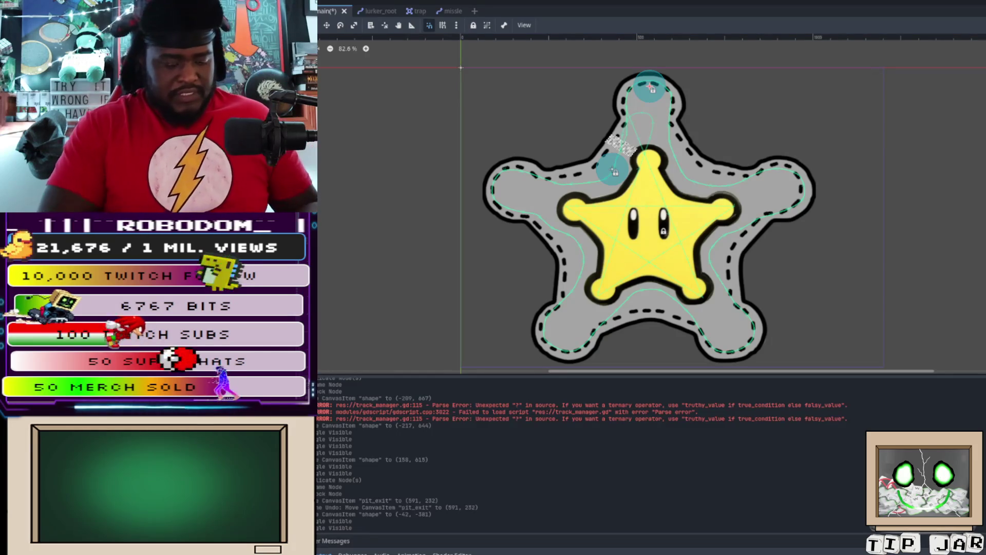
# - Duplicate the node, lock it, and drag the pit_lane shape down to the star's centre
pyautogui.hotkey('ctrl', 'd')
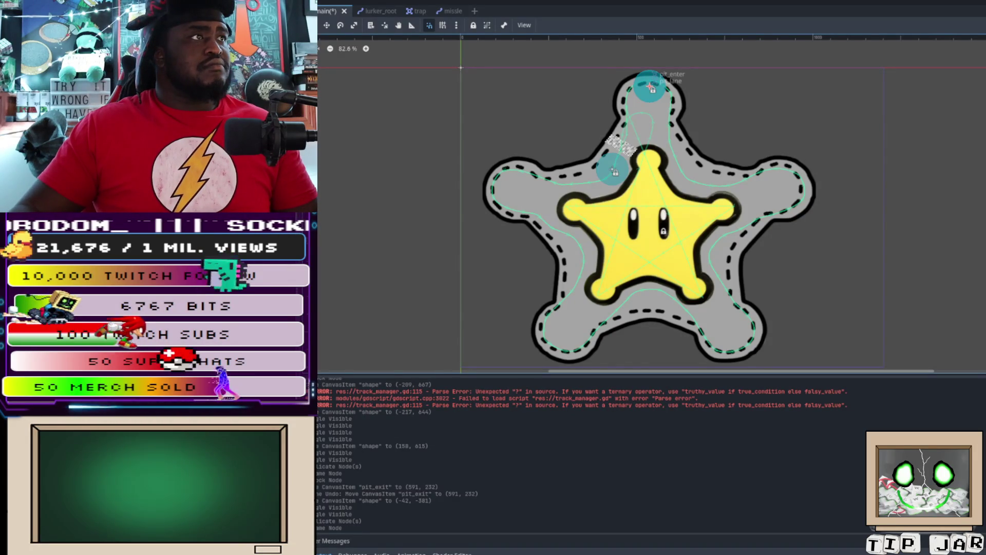
pyautogui.moveTo(651, 86); pyautogui.dragTo(651, 221)
pyautogui.hotkey('ctrl', 'z')
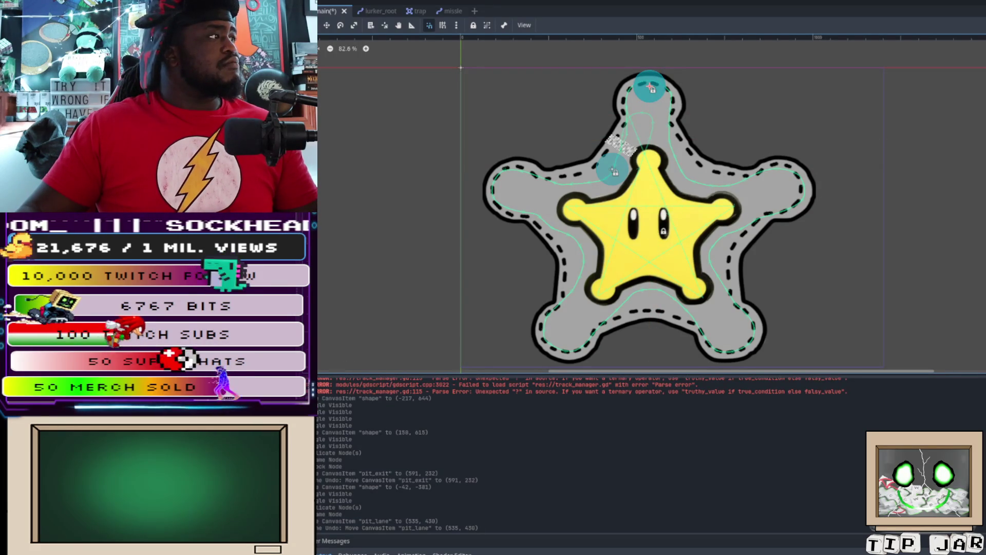
pyautogui.hotkey('ctrl', 'l')
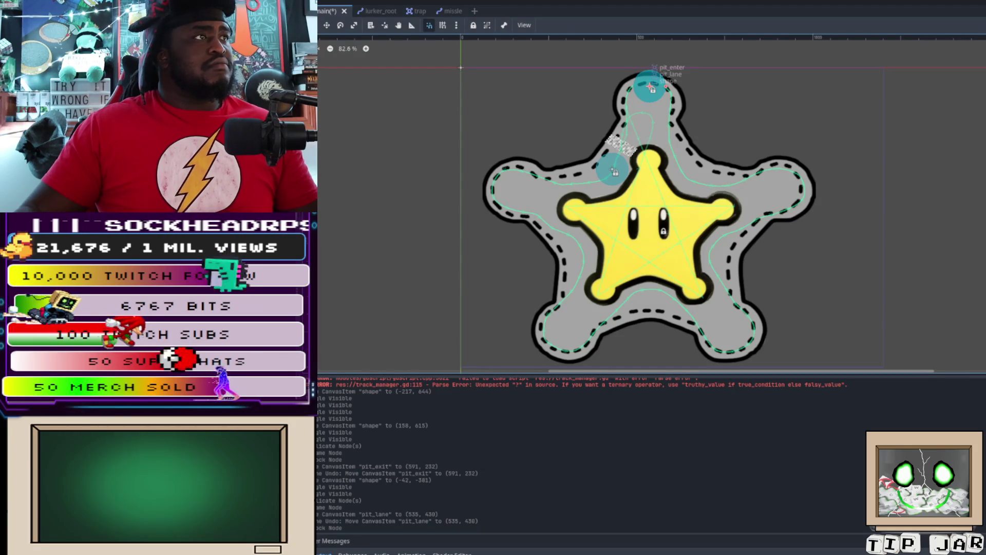
pyautogui.moveTo(650, 85)
pyautogui.mouseDown()
pyautogui.moveTo(649, 229)
pyautogui.moveTo(650, 200)
pyautogui.mouseUp()
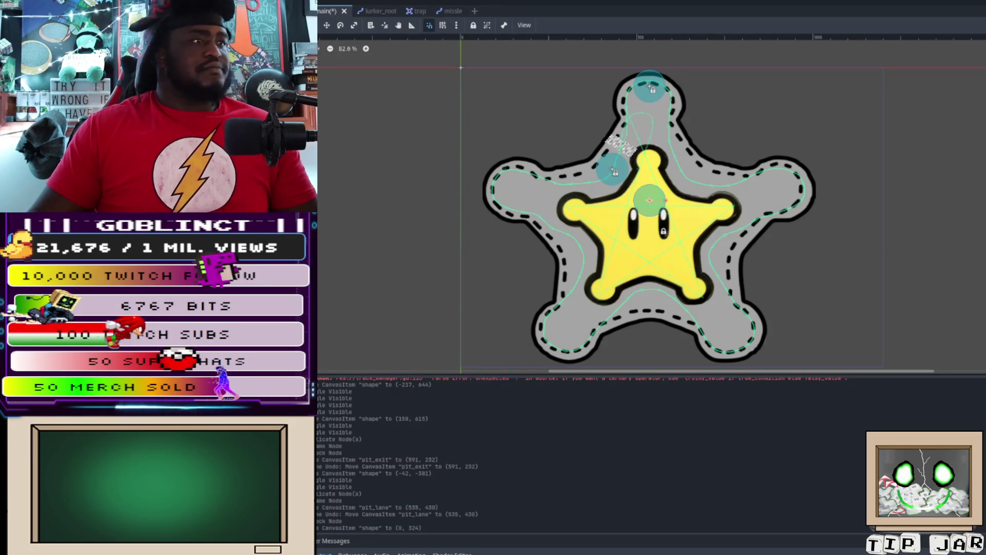
pyautogui.hotkey('alt', 'Tab')
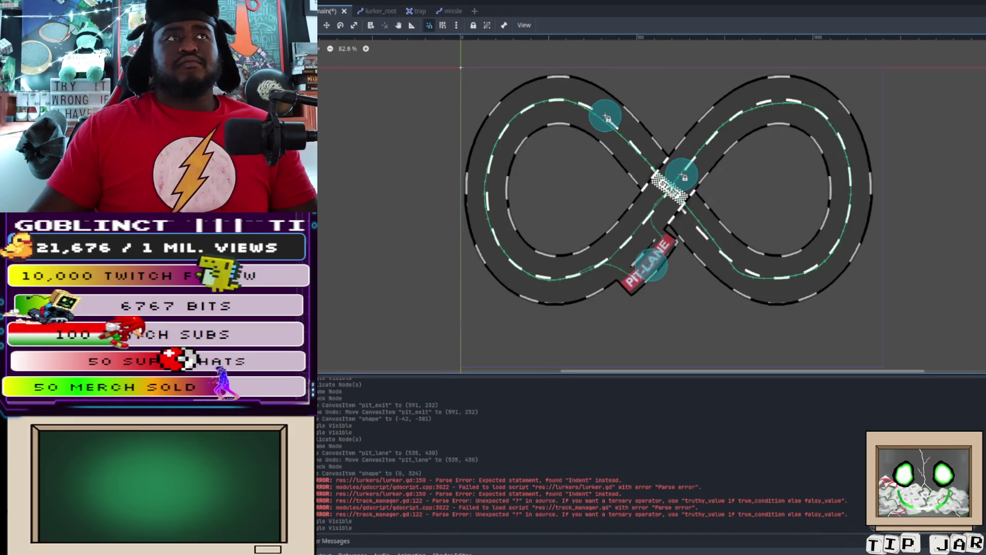
# - Run the game, toggle line 150's indent in lurker.gd, and save the script unchanged
pyautogui.press('F5')
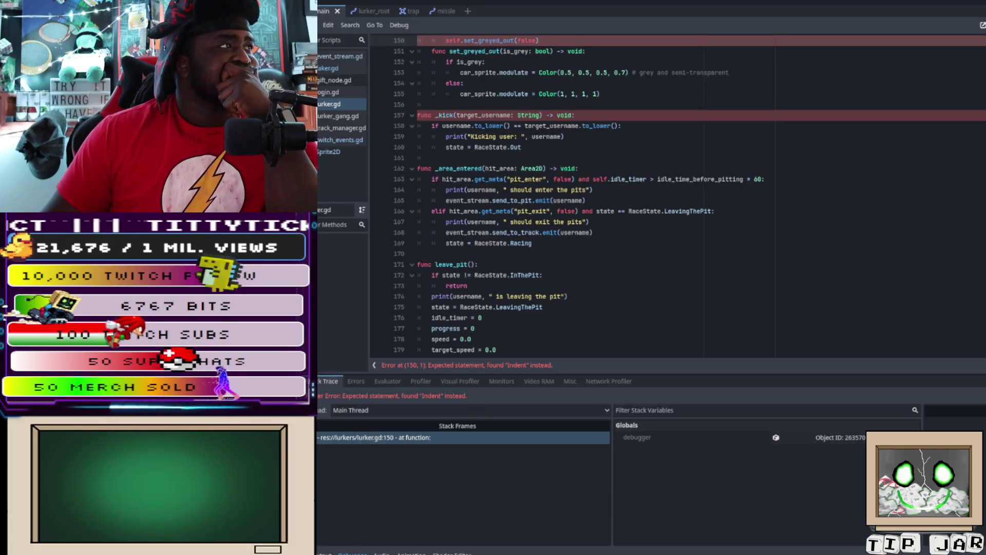
pyautogui.click(432, 40)
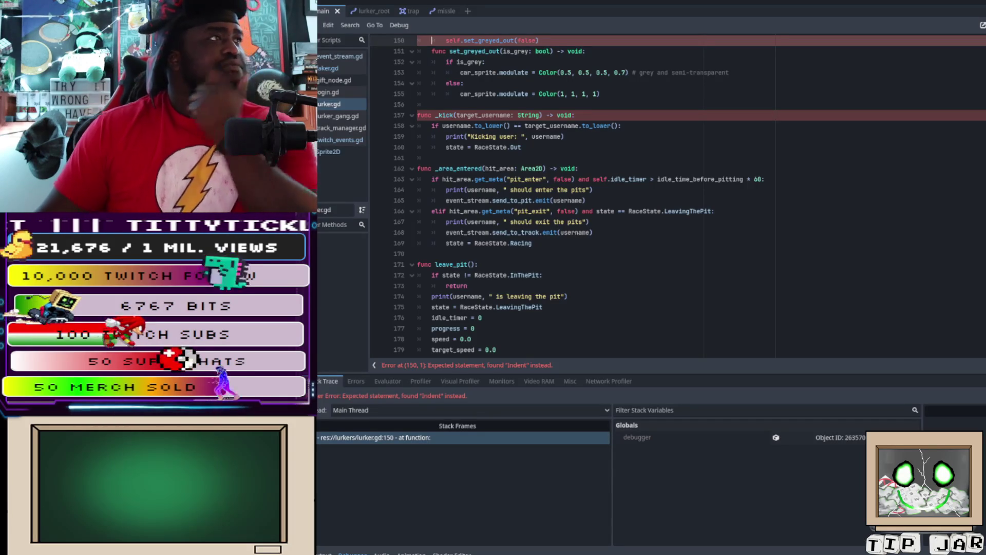
pyautogui.press('BackSpace')
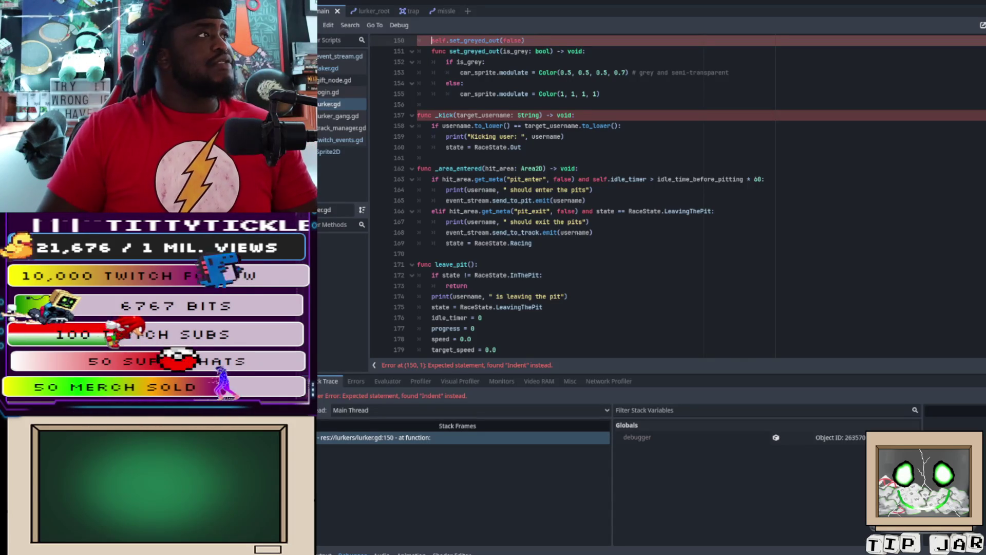
pyautogui.scroll(5, 668, 196)
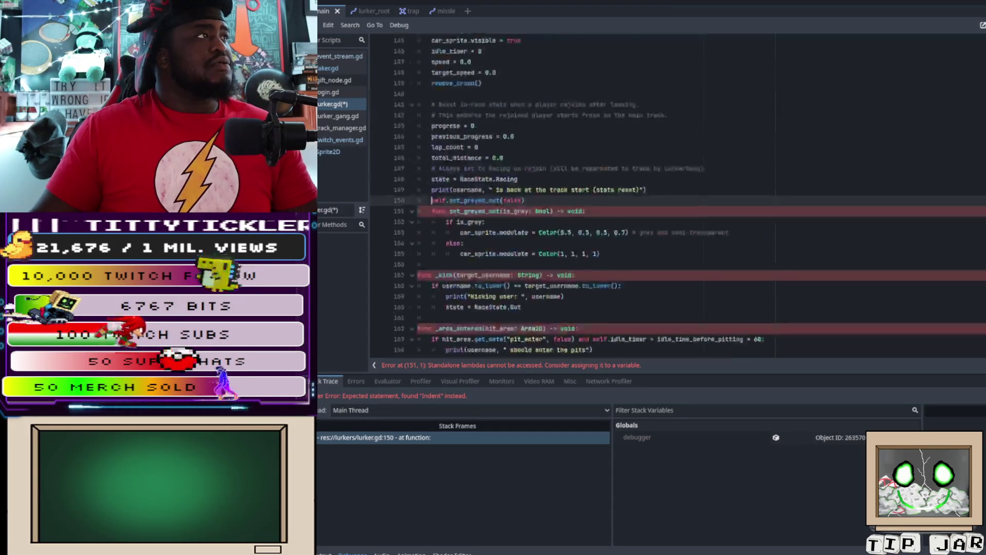
pyautogui.press('Tab')
pyautogui.hotkey('ctrl', 's')
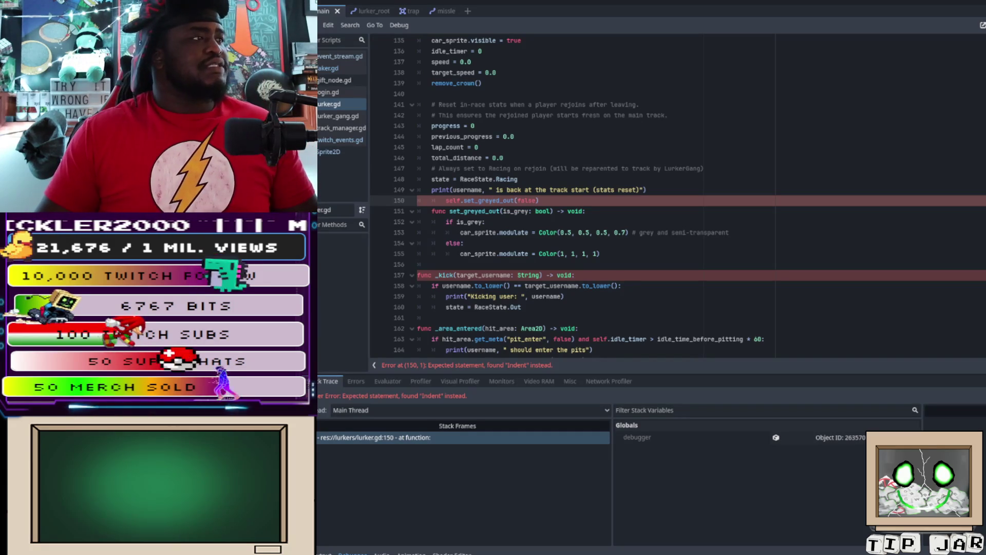
pyautogui.scroll(20, 596, 195)
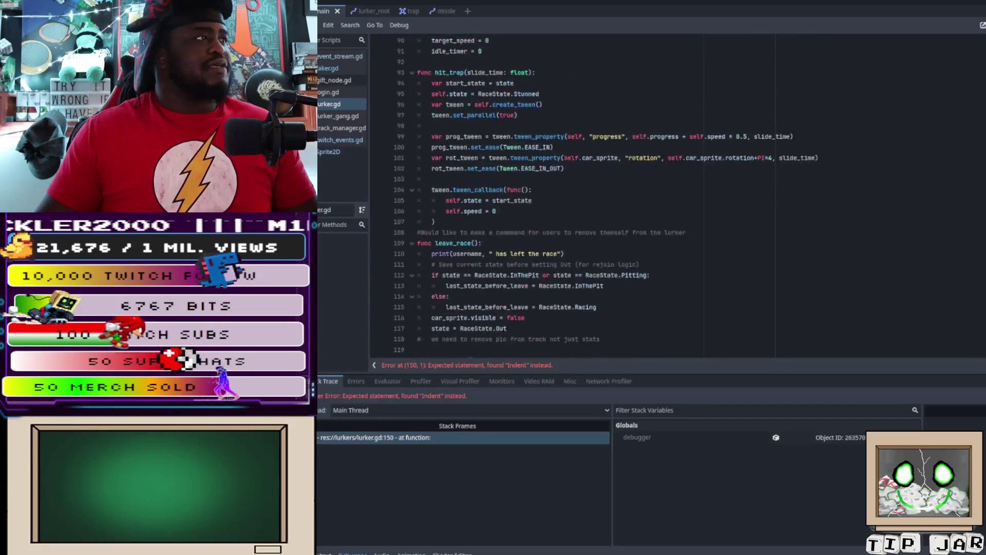
pyautogui.scroll(20, 596, 195)
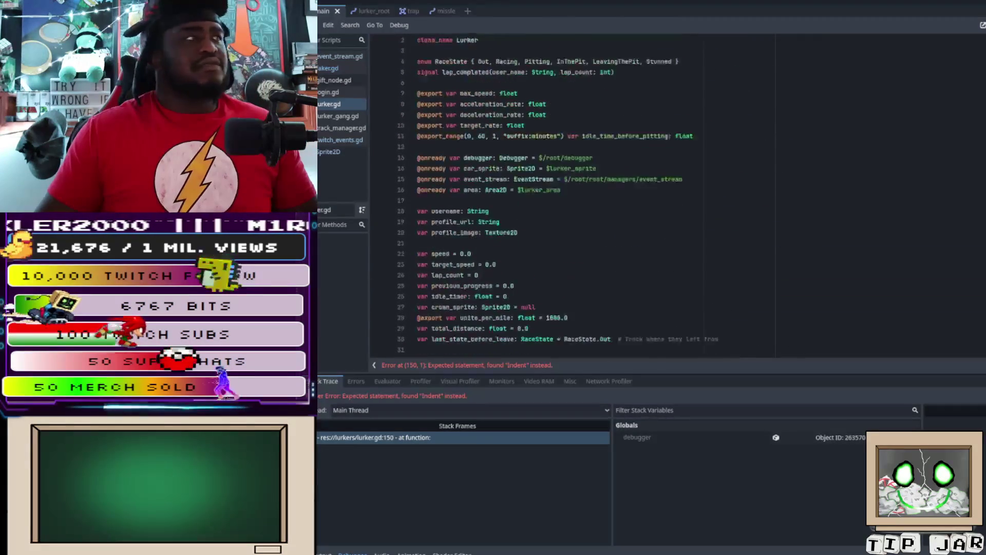
pyautogui.scroll(2, 596, 195)
# - Search lurker.gd for 'grey' and step through the matches to the last one
pyautogui.hotkey('ctrl', 'f')
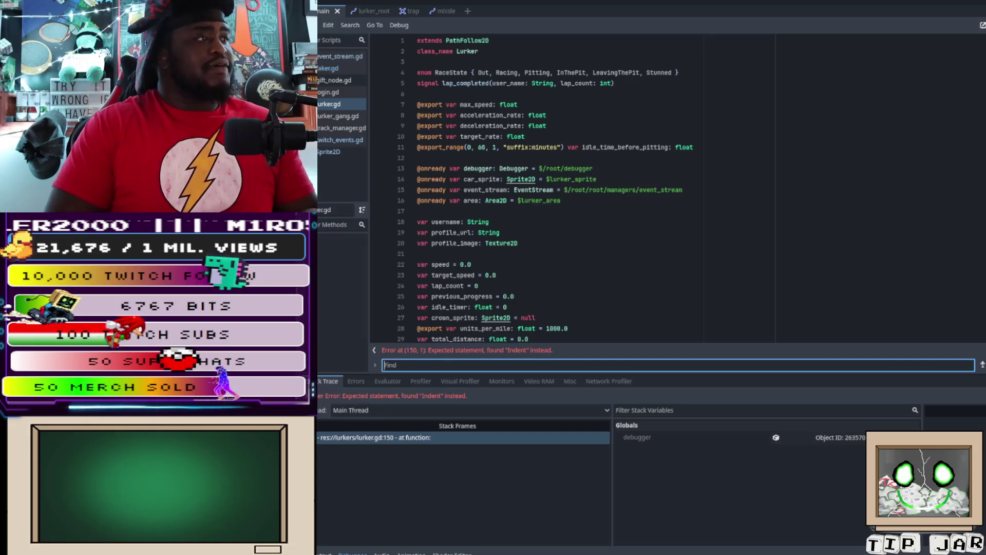
pyautogui.write('grety')
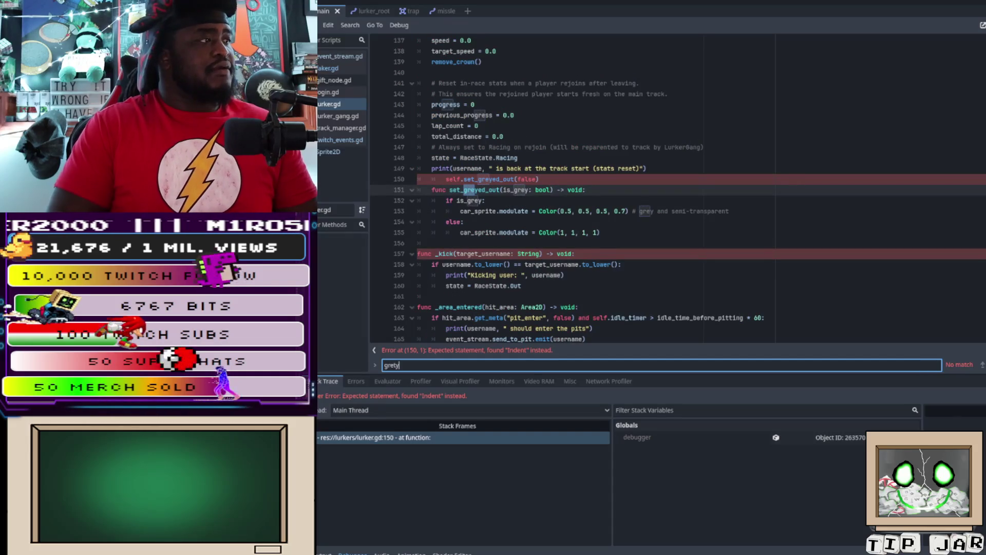
pyautogui.press('BackSpace')
pyautogui.press('BackSpace')
pyautogui.write('y')
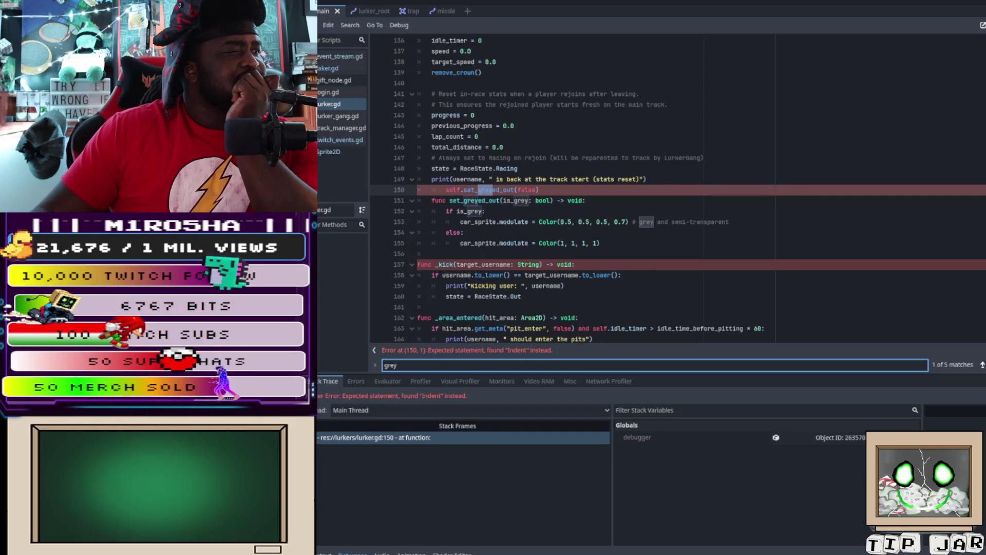
pyautogui.hotkey('shift', 'Return')
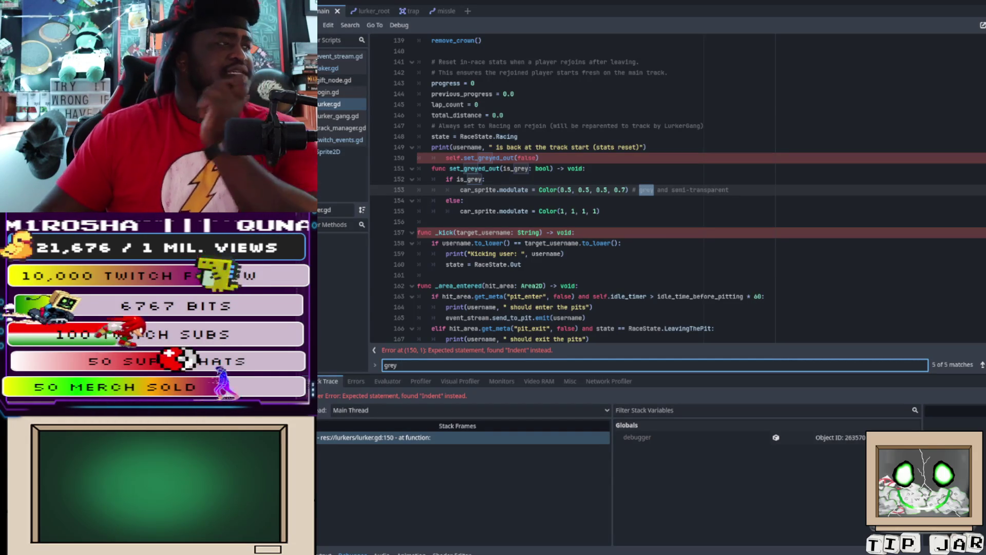
# - Remove and then restore the indent on the set_greyed_out call at line 150
pyautogui.click(445, 158)
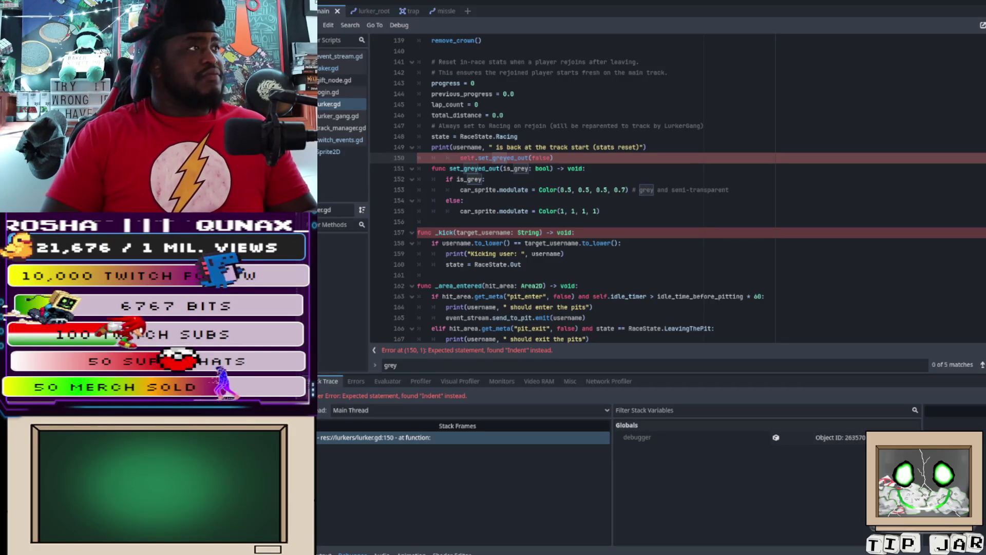
pyautogui.press('BackSpace')
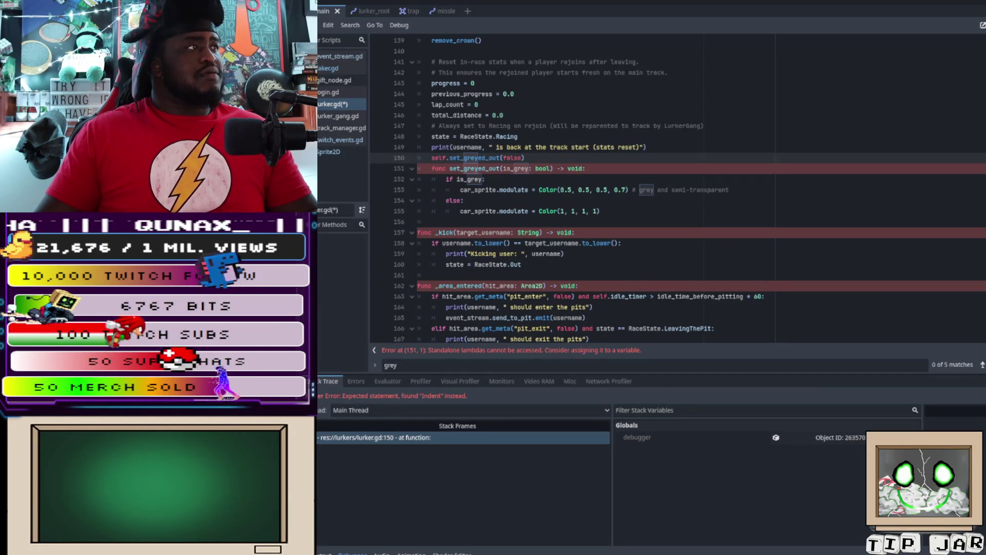
pyautogui.press('Tab')
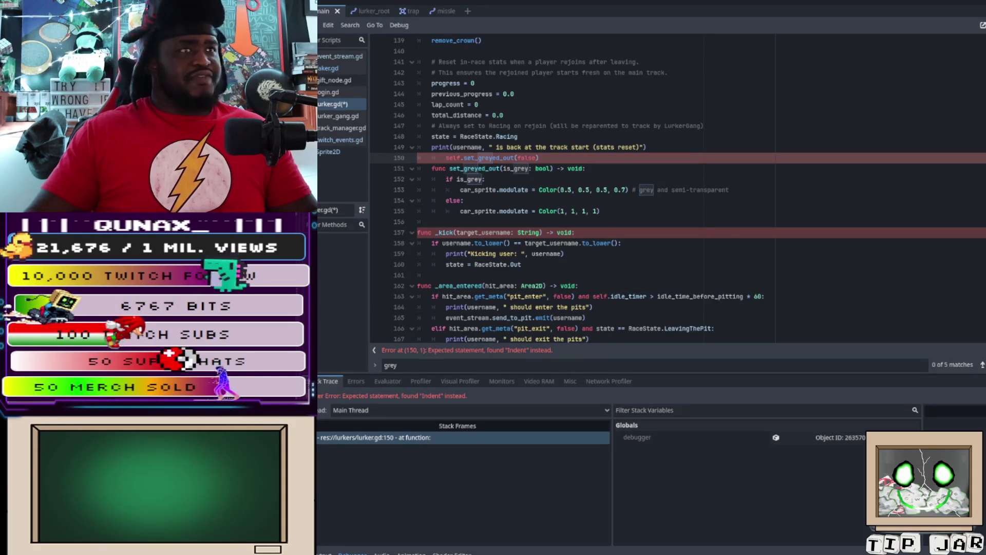
# - Scroll up and down through lurker.gd to review the code around the line 150 indent error
pyautogui.scroll(20, 678, 189)
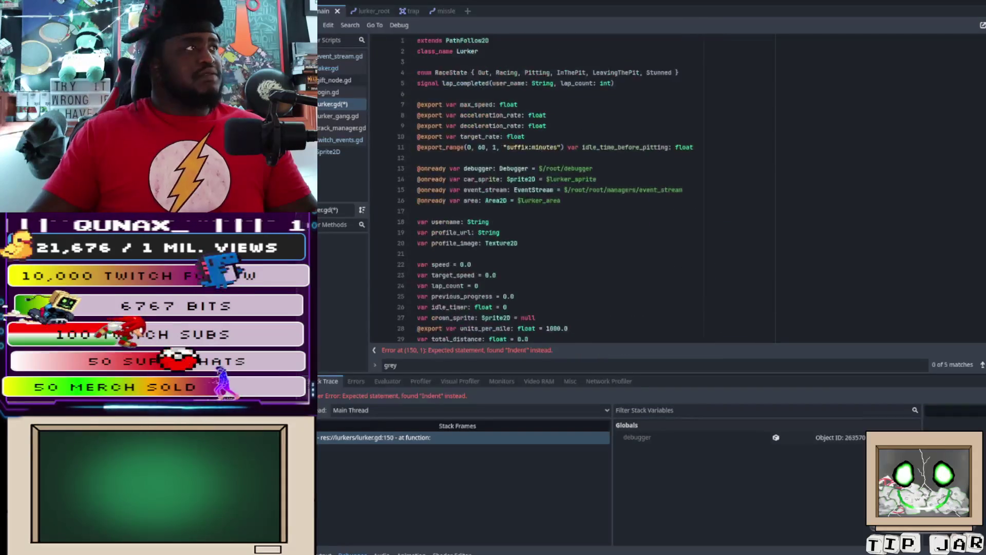
pyautogui.scroll(-10, 565, 190)
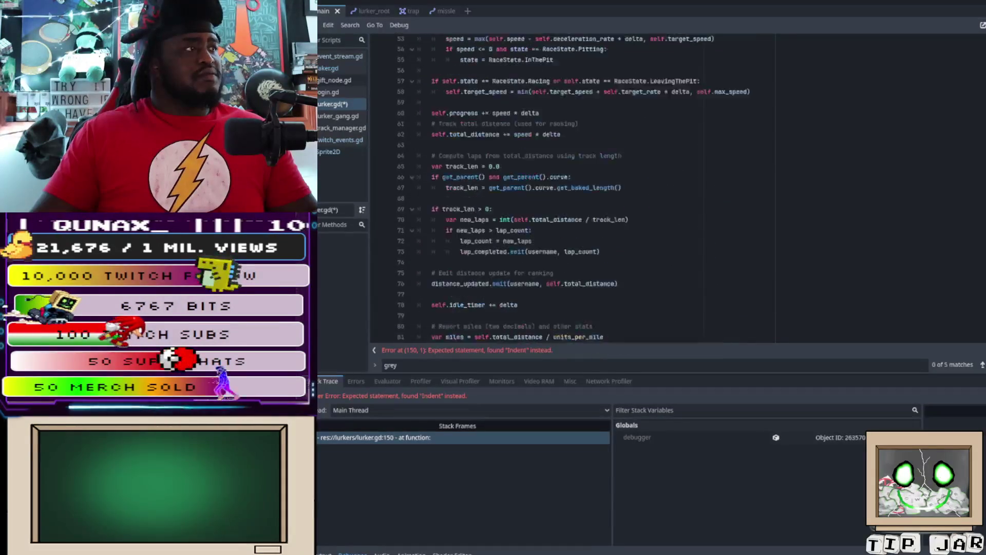
pyautogui.scroll(10, 565, 190)
pyautogui.scroll(-20, 606, 188)
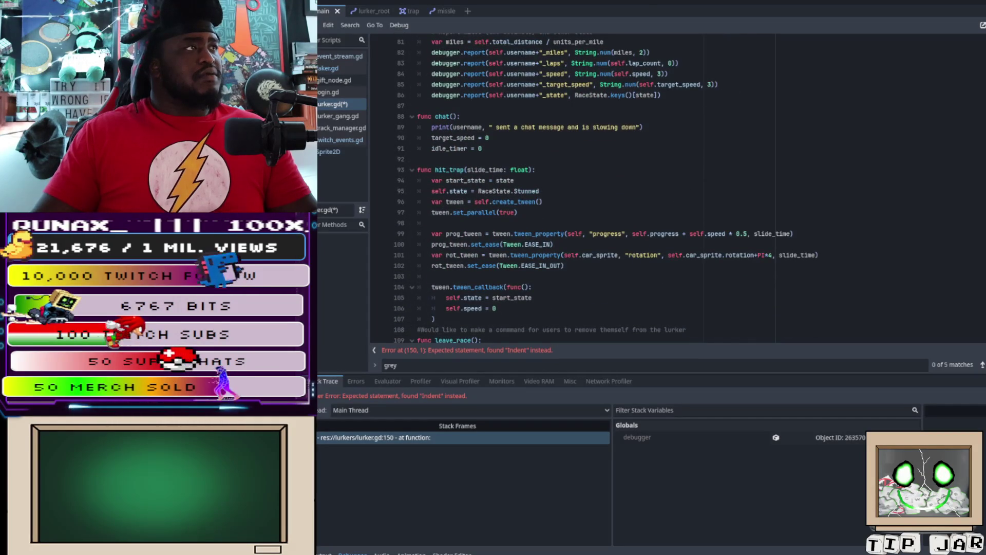
pyautogui.scroll(-2, 606, 187)
pyautogui.scroll(-1, 607, 188)
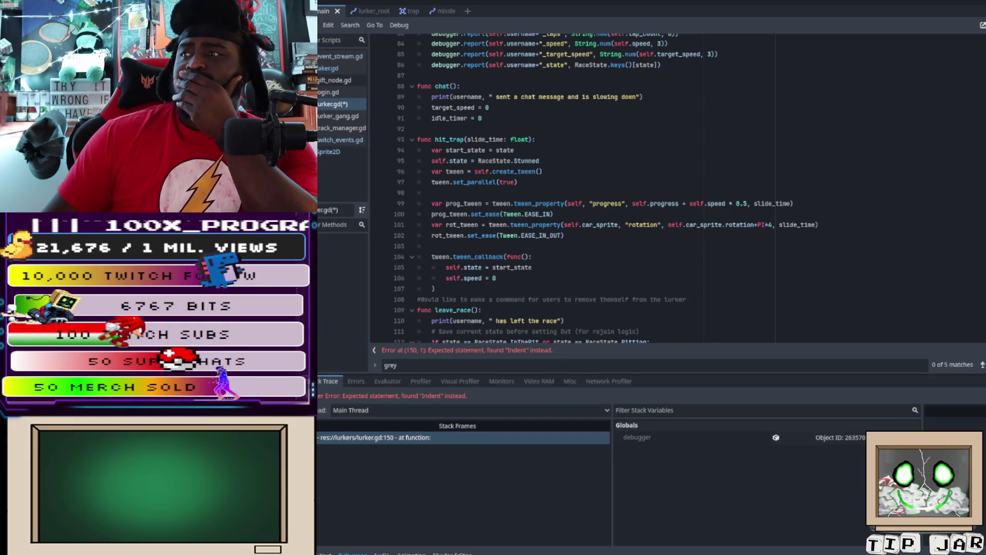
# - Uncomment track_selected.connect(_on_track_selected) on line 46 of track_manager.gd and relaunch the game
pyautogui.press('F5')
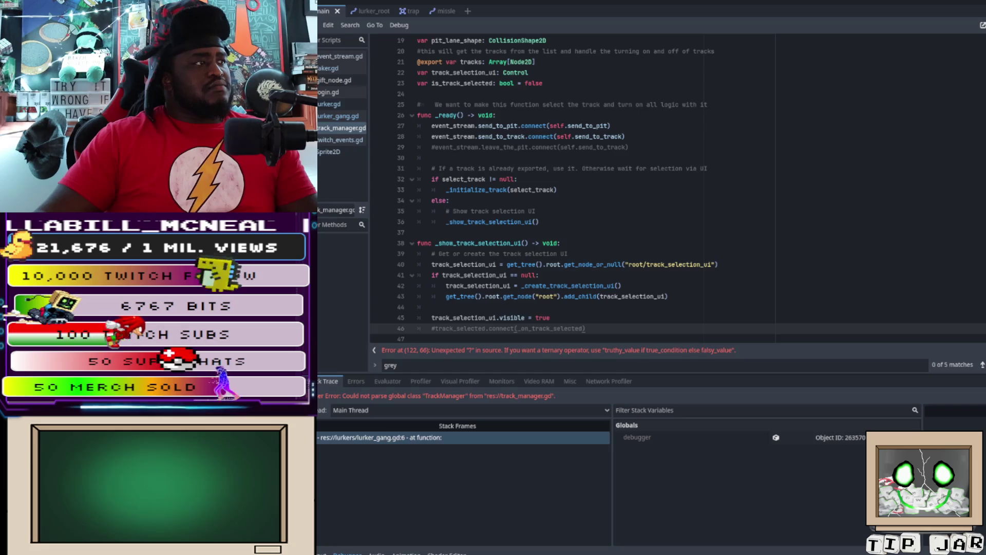
pyautogui.scroll(-2, 570, 185)
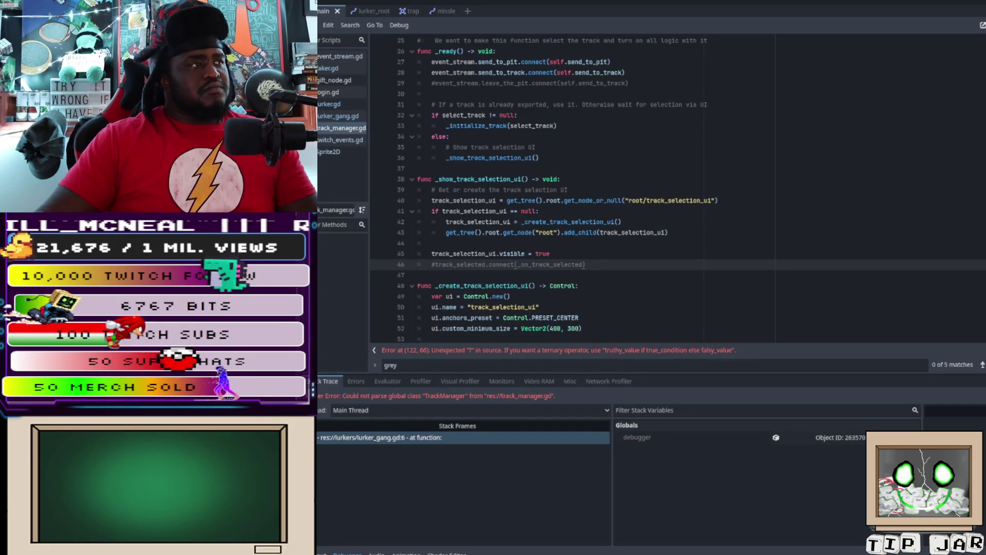
pyautogui.hotkey('ctrl', 'k')
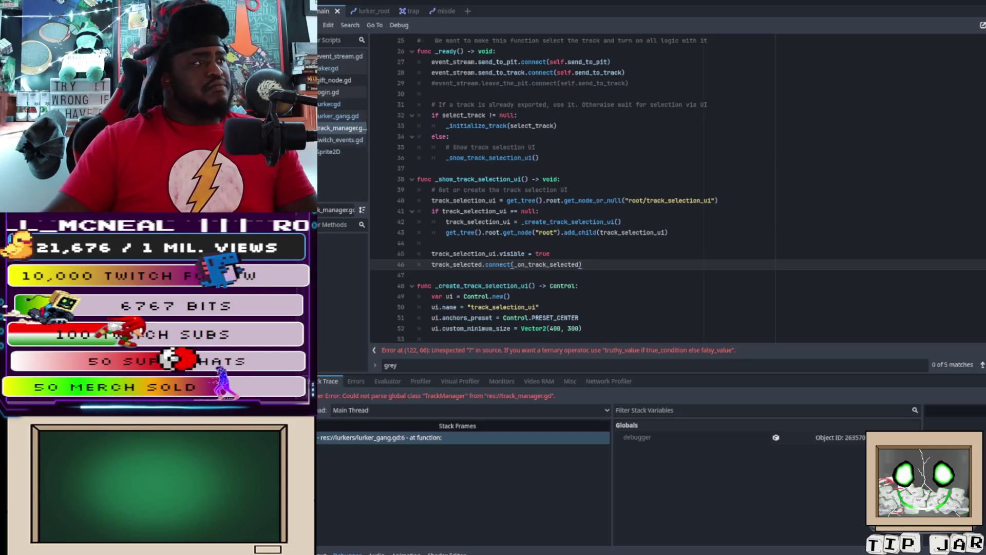
pyautogui.press('F5')
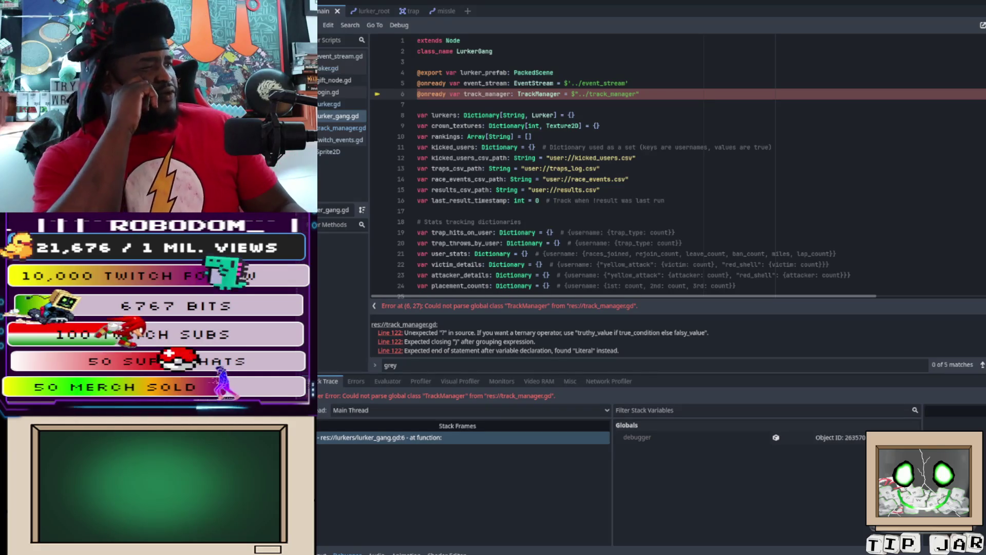
# - Open track_manager.gd at line 122 and expand the three parse errors about the '?' ternary
pyautogui.click(341, 128)
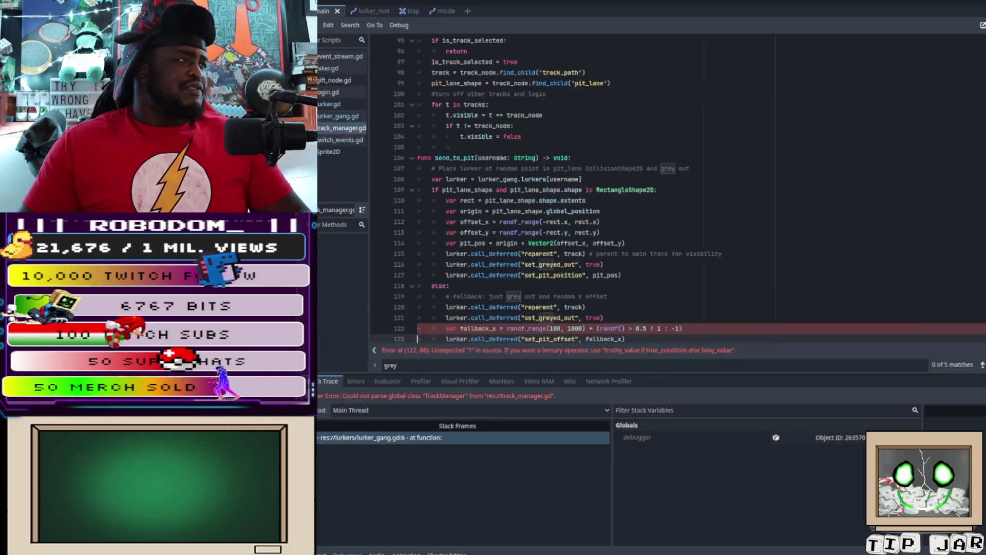
pyautogui.scroll(-1, 667, 190)
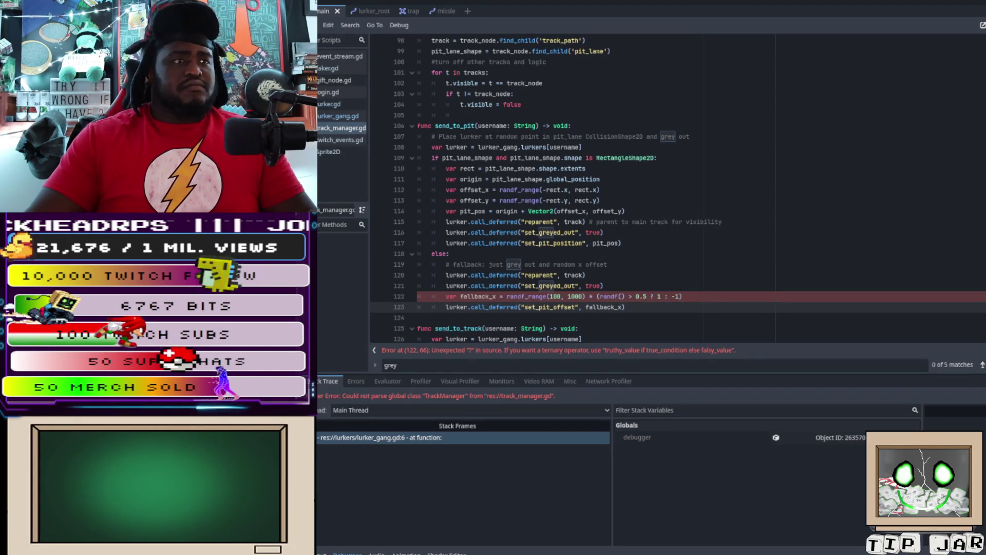
pyautogui.click(374, 350)
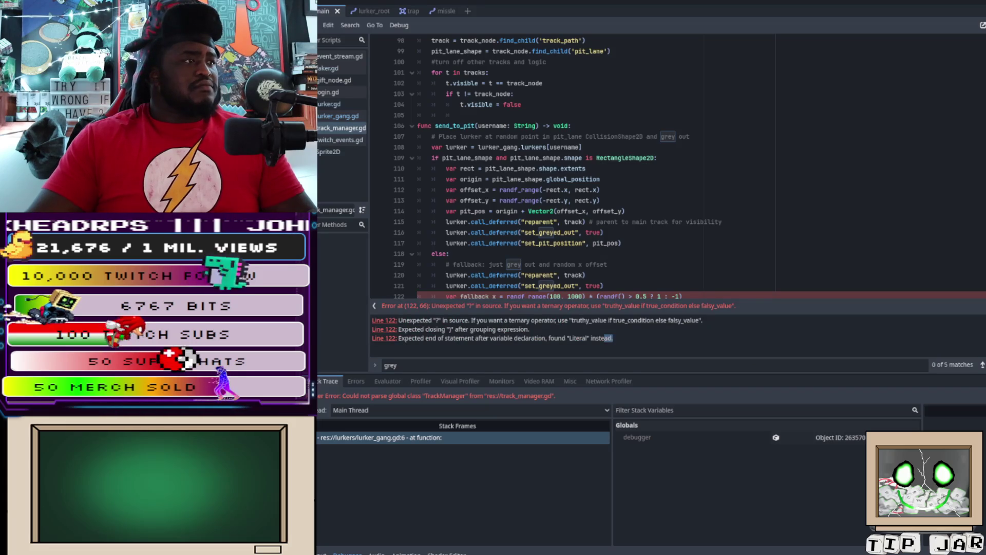
pyautogui.hotkey('ctrl', 'a')
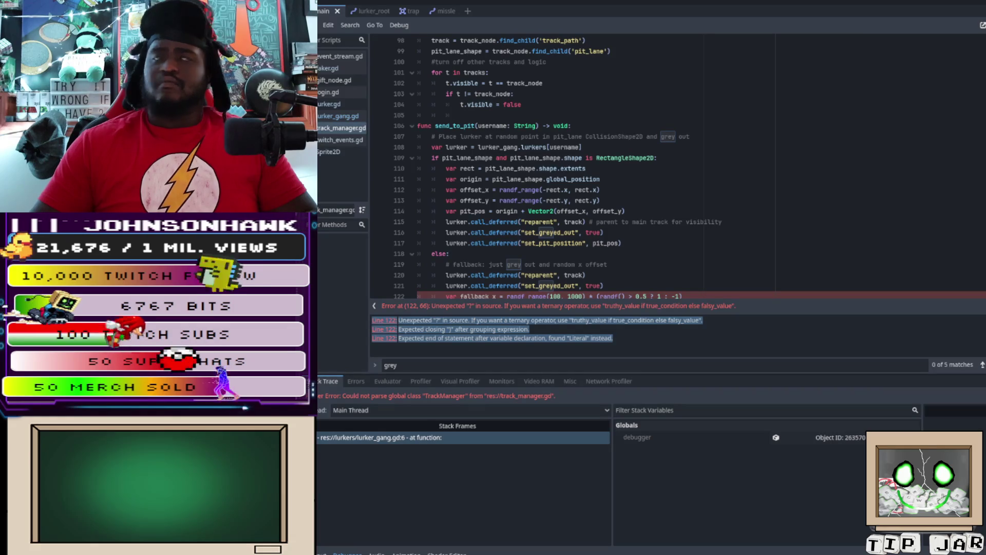
pyautogui.scroll(10, 596, 164)
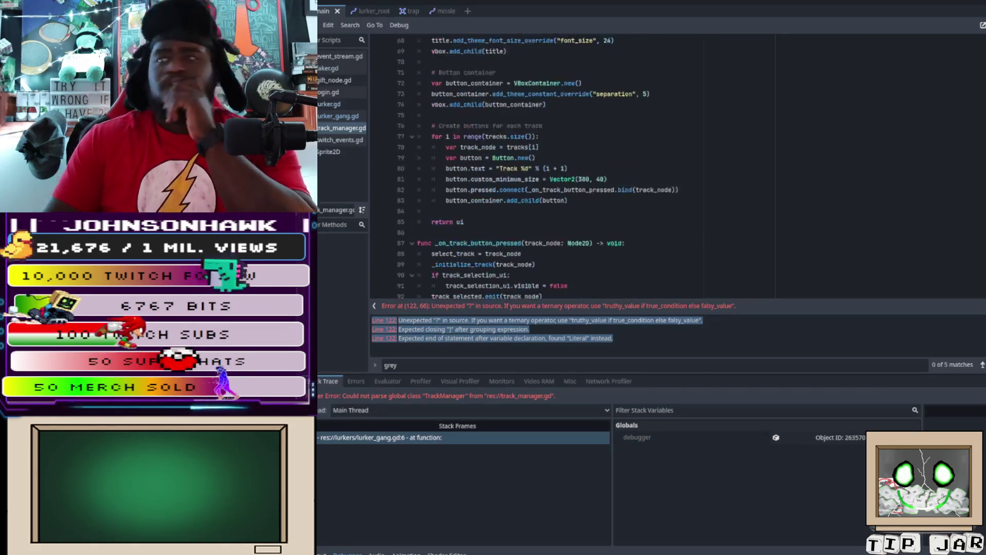
pyautogui.scroll(3, 596, 164)
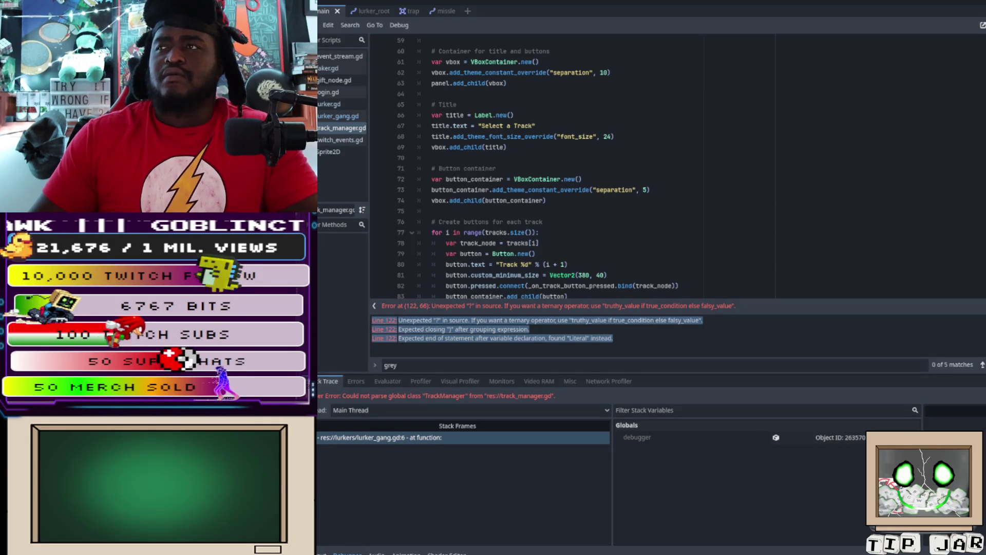
pyautogui.scroll(-15, 524, 167)
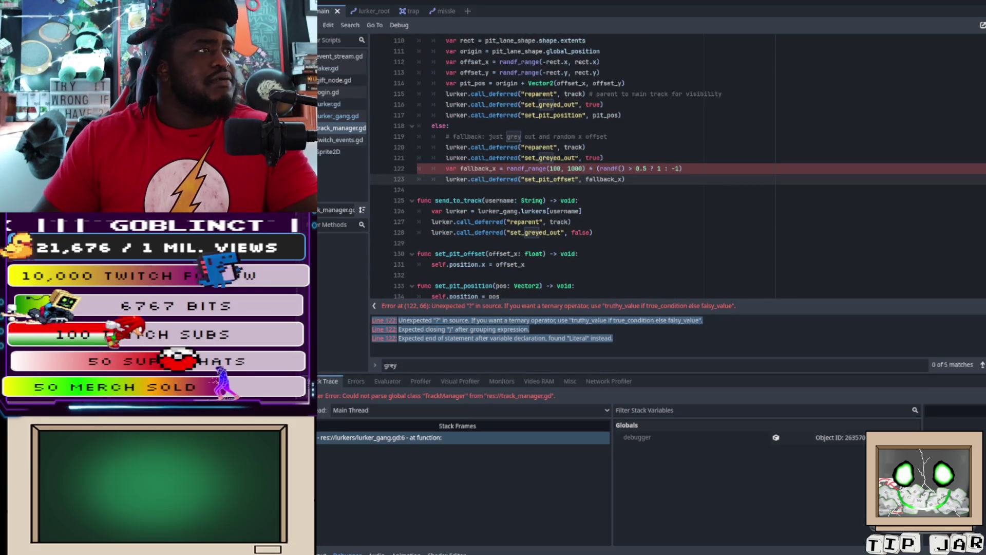
# - Replace the '?' in line 122's fallback_x ternary with 'else'
pyautogui.click(656, 168)
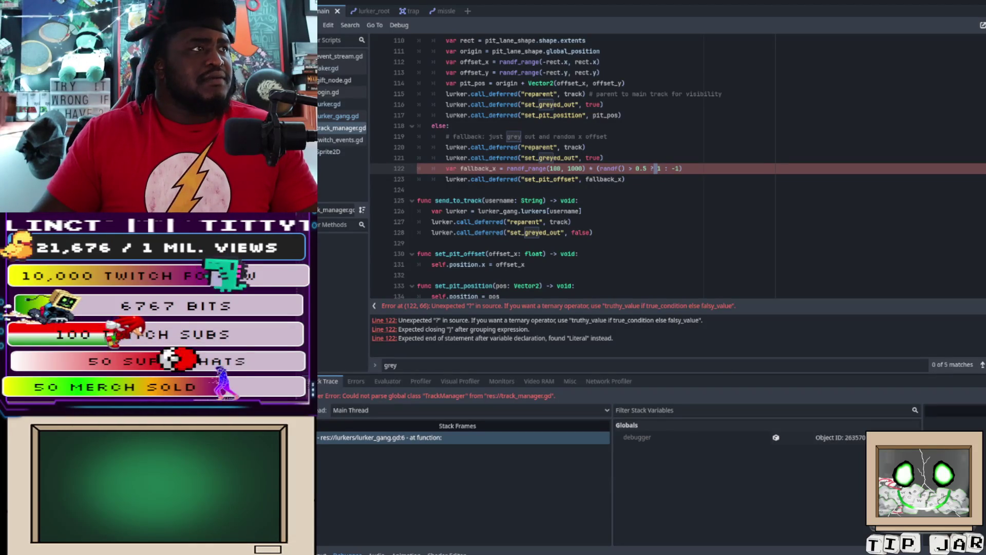
pyautogui.press('Left')
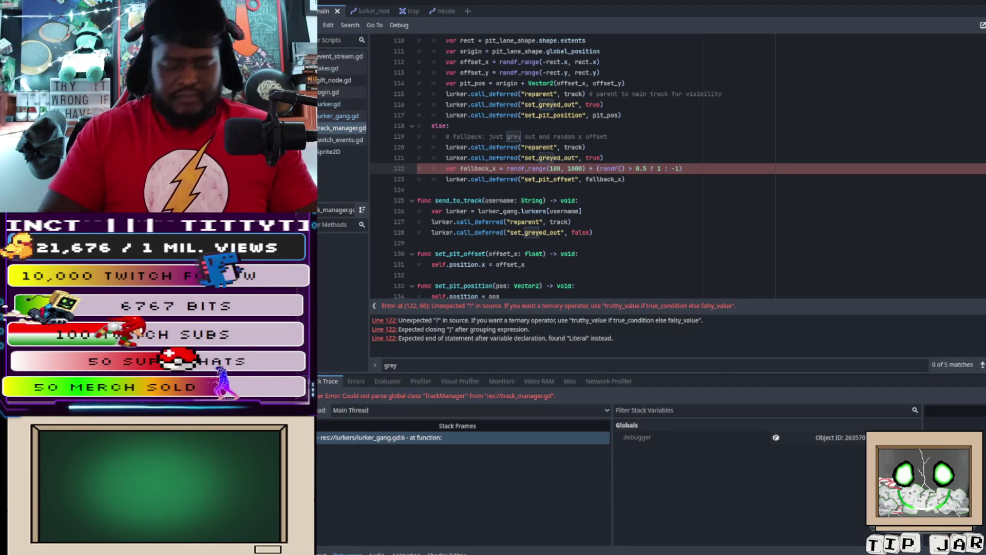
pyautogui.press('BackSpace')
pyautogui.write('else')
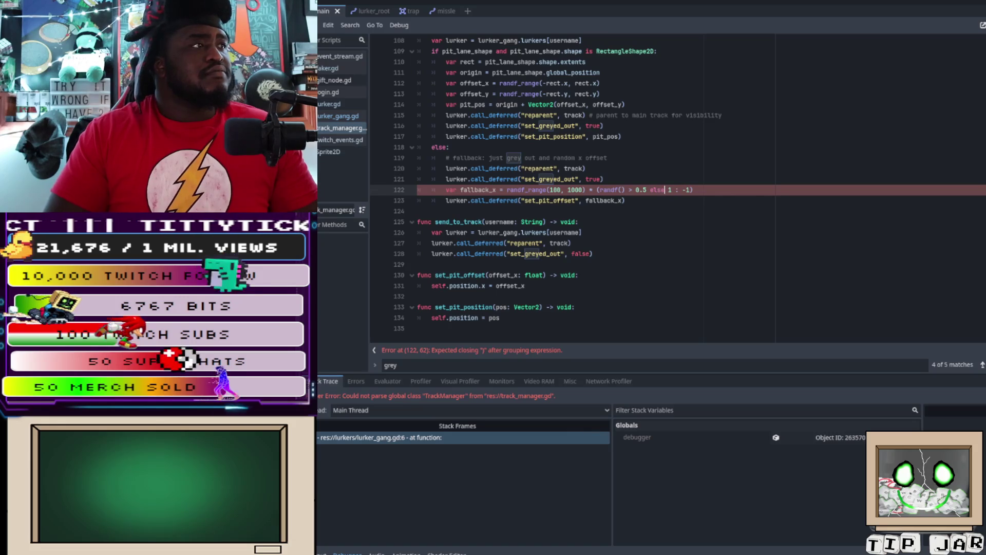
pyautogui.click(578, 221)
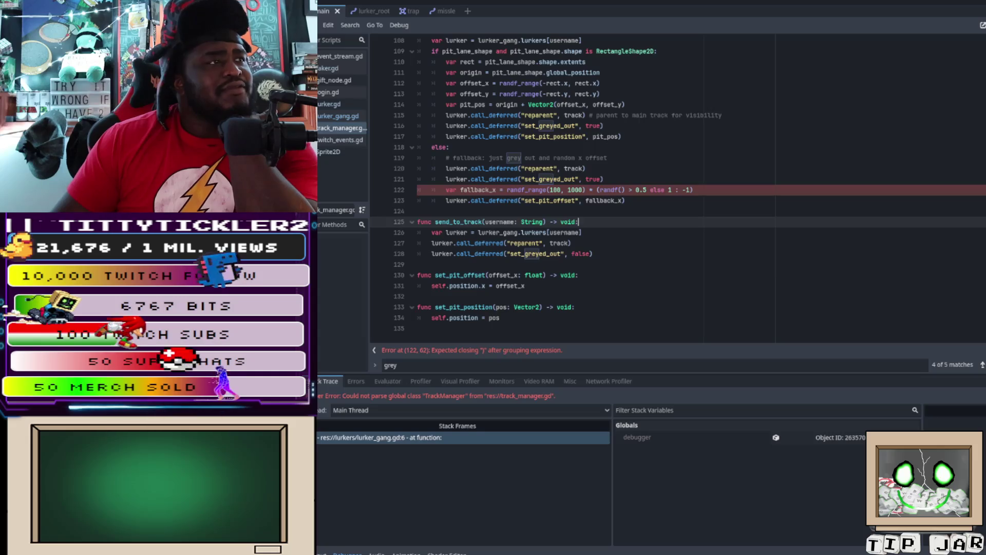
# - Delete the stray '1 :' and extra space so line 122 ends with 'else -1)'
pyautogui.click(586, 190)
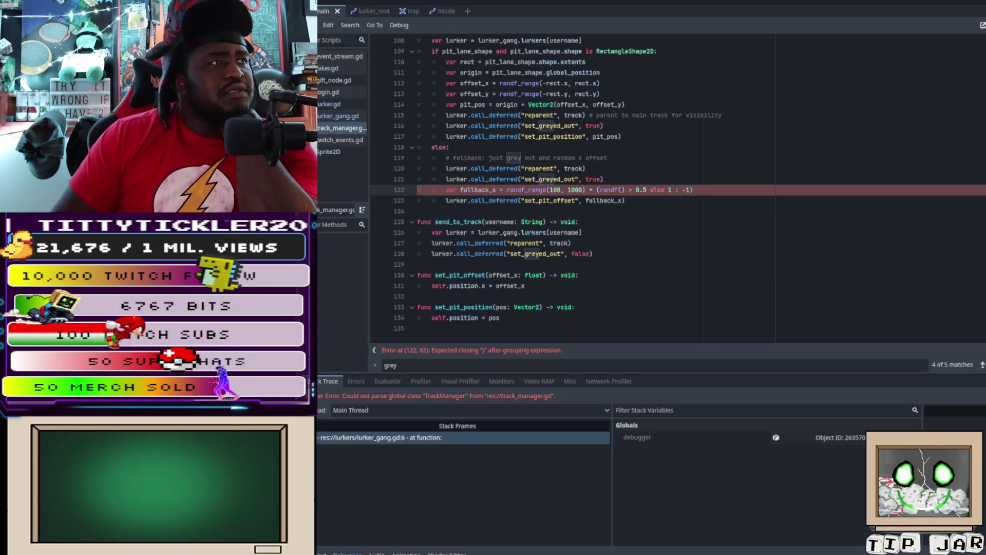
pyautogui.press('Left')
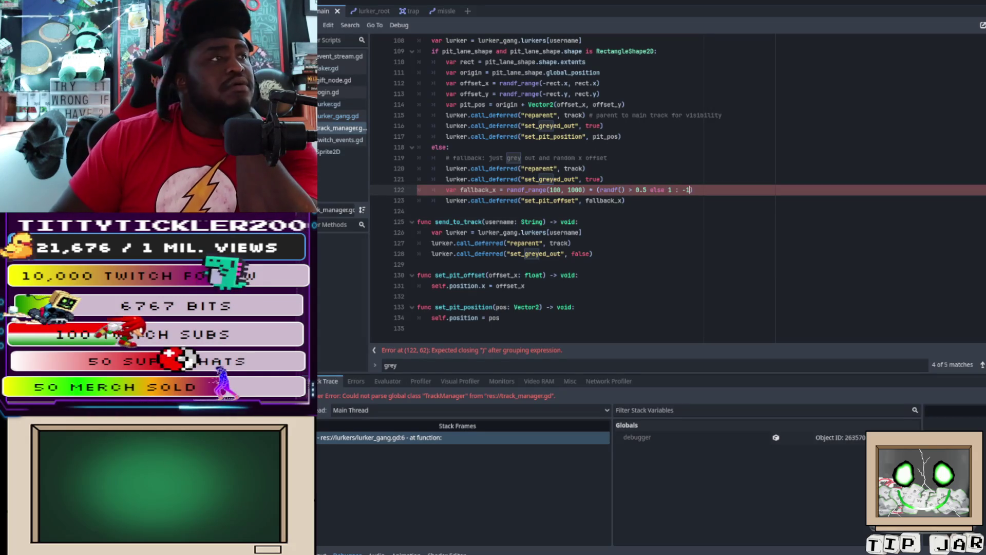
pyautogui.press('BackSpace')
pyautogui.press('BackSpace')
pyautogui.press('BackSpace')
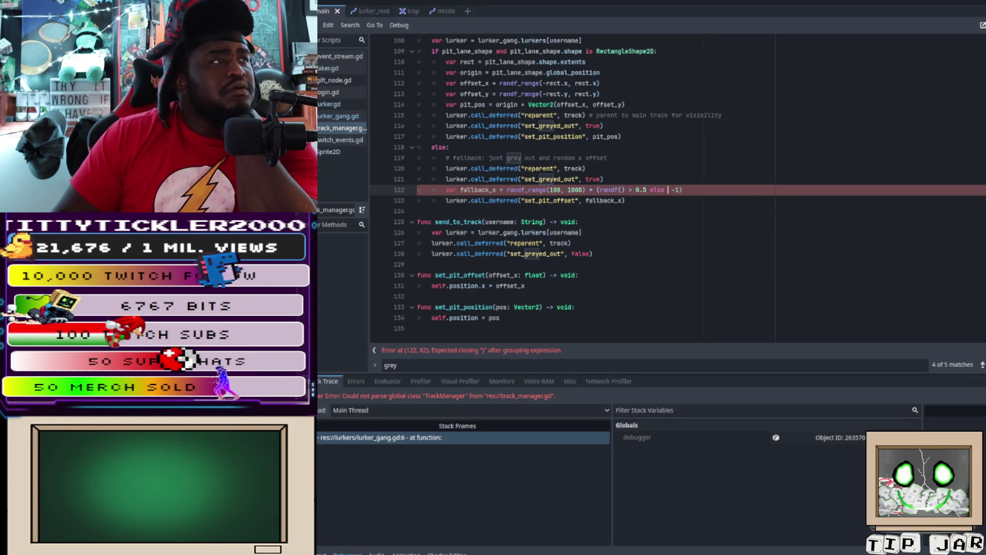
pyautogui.press('BackSpace')
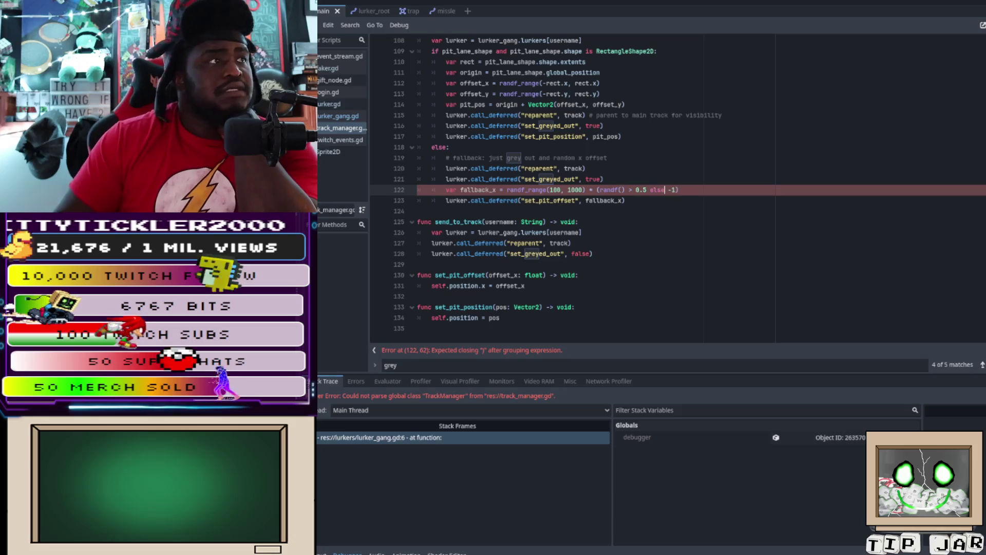
pyautogui.click(593, 253)
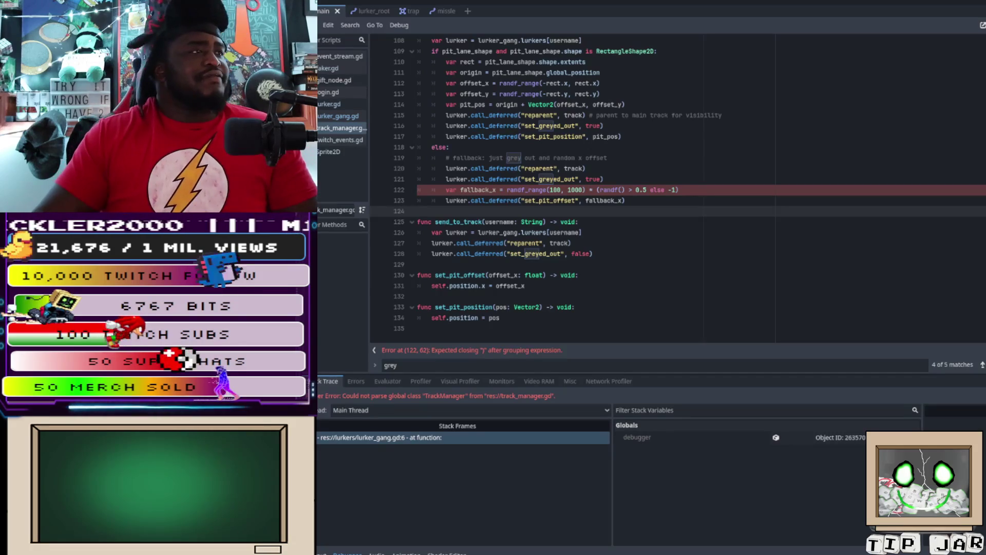
# - Insert 'if 1(' before randf on line 122 and add a closing parenthesis
pyautogui.click(598, 189)
pyautogui.write('if 1')
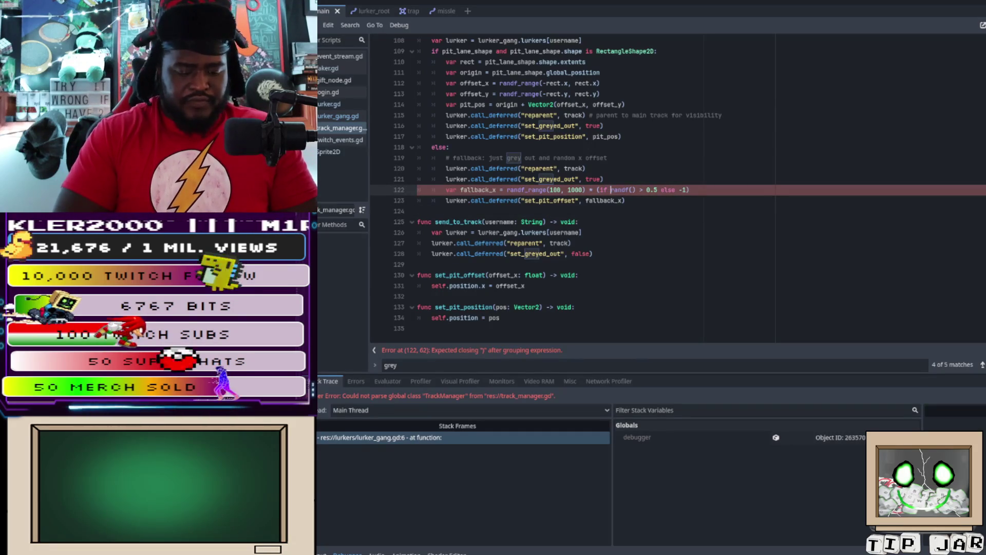
pyautogui.write('(')
pyautogui.click(697, 190)
pyautogui.write(')')
pyautogui.click(572, 243)
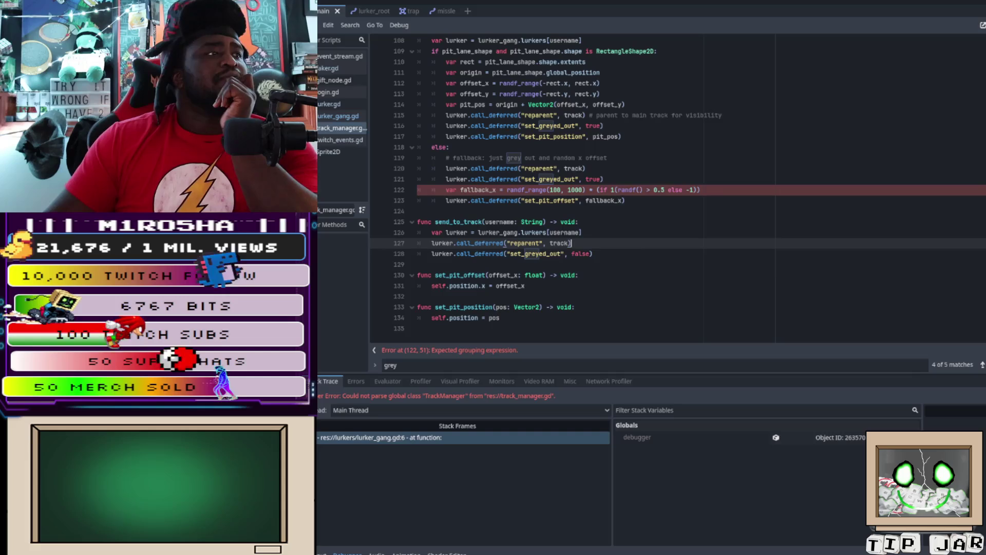
# - Remove the surplus parentheses so line 122 reads '(if 1randf() > 0.5 else -1)', then stop debugging
pyautogui.click(617, 190)
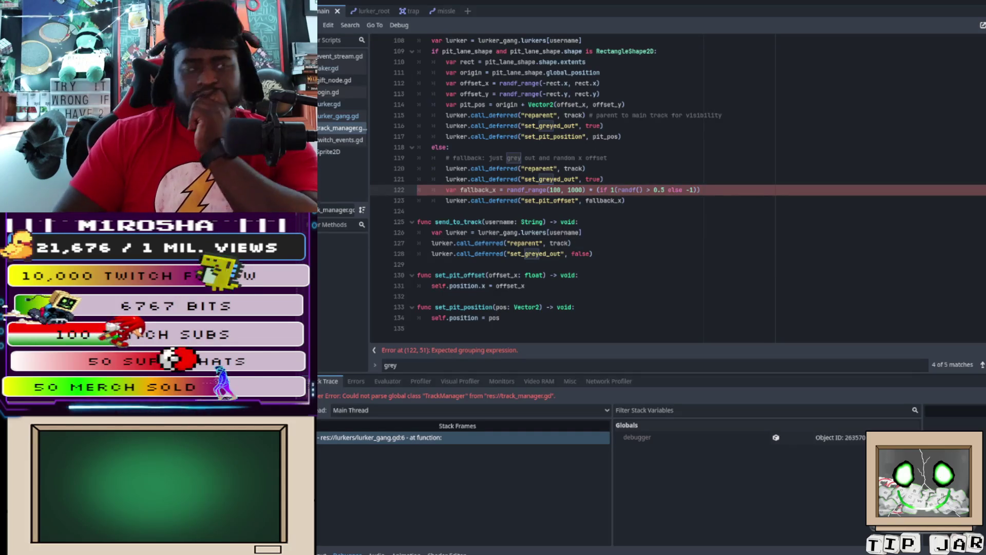
pyautogui.press('BackSpace')
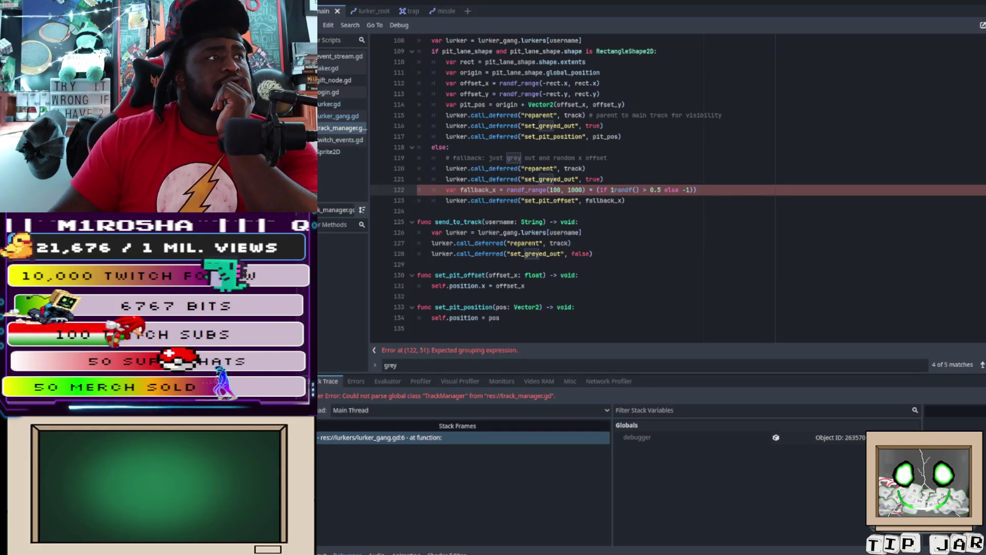
pyautogui.press('End')
pyautogui.press('BackSpace')
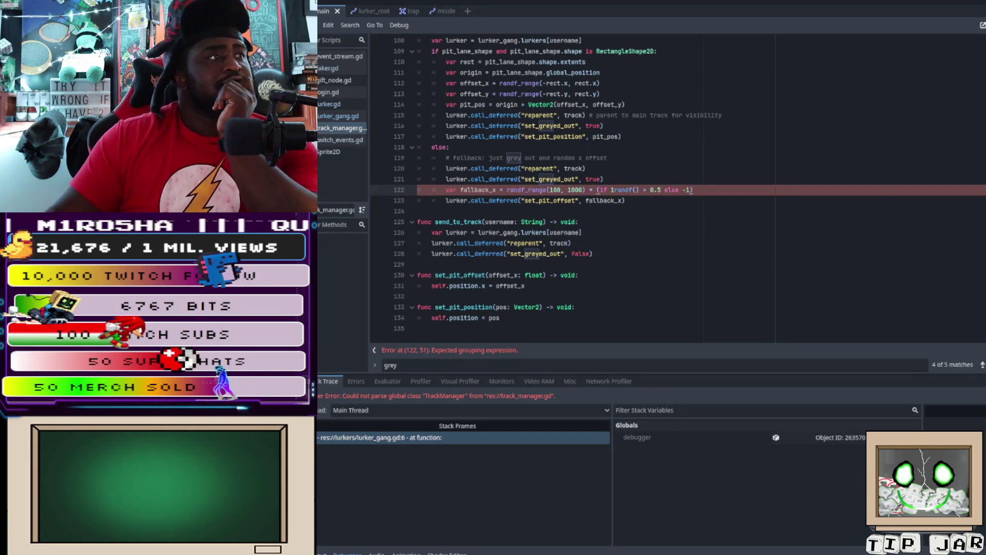
pyautogui.click(594, 254)
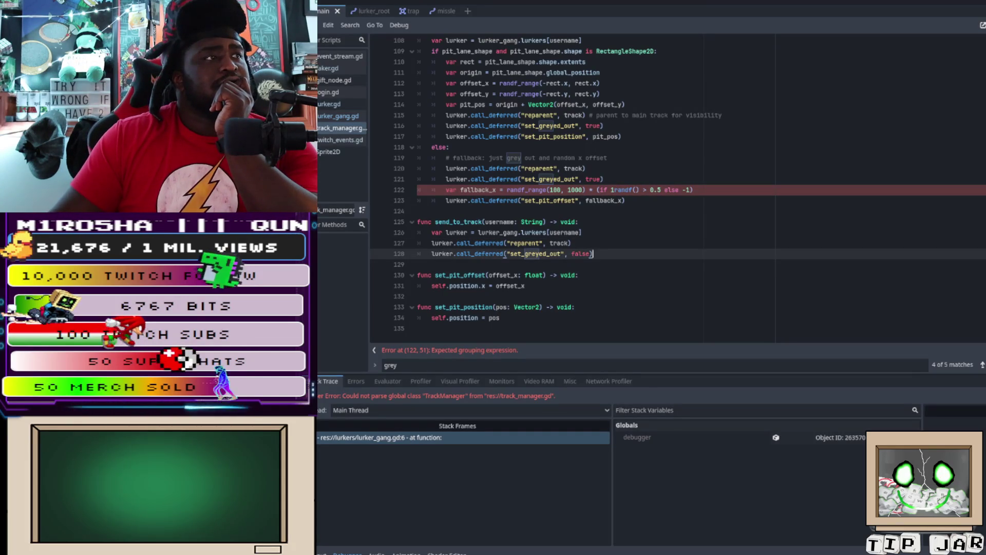
pyautogui.press('F8')
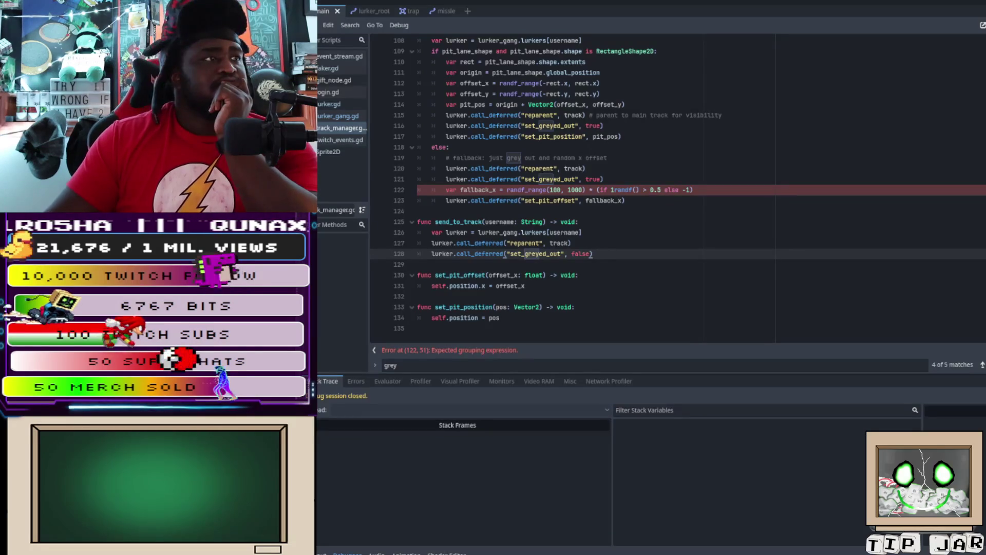
# - Save and re-run the game, which fails to parse TrackManager in lurker_gang.gd
pyautogui.press('F5')
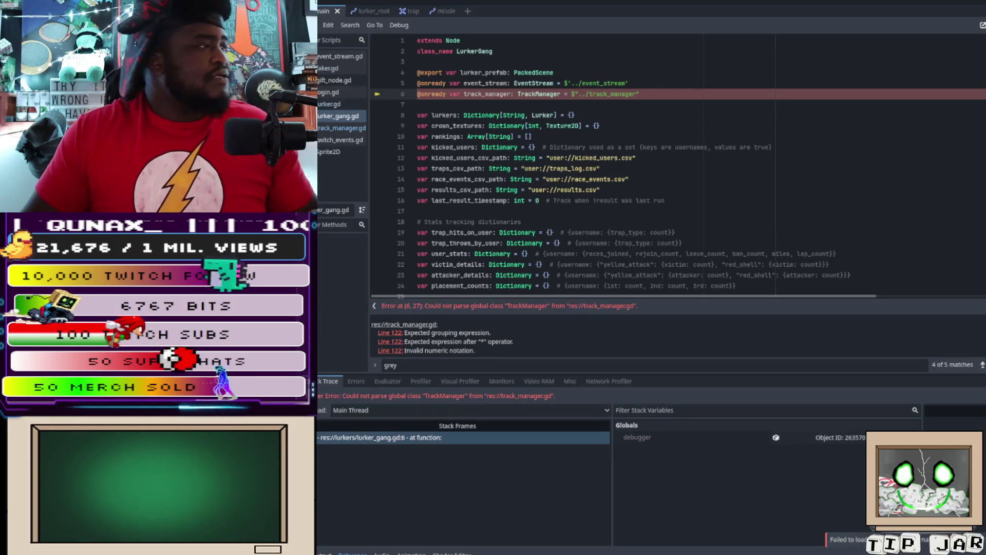
pyautogui.scroll(-15, 678, 168)
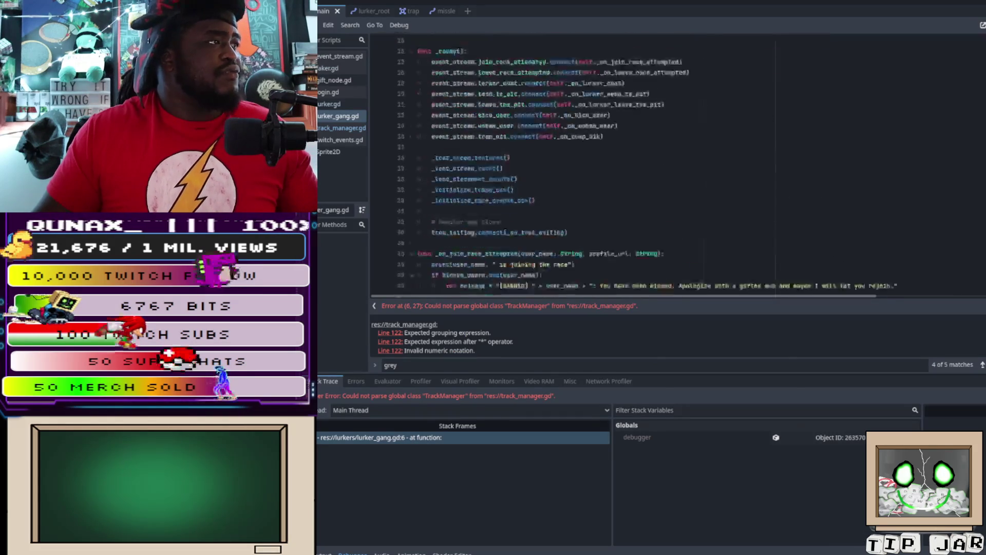
pyautogui.scroll(-20, 529, 164)
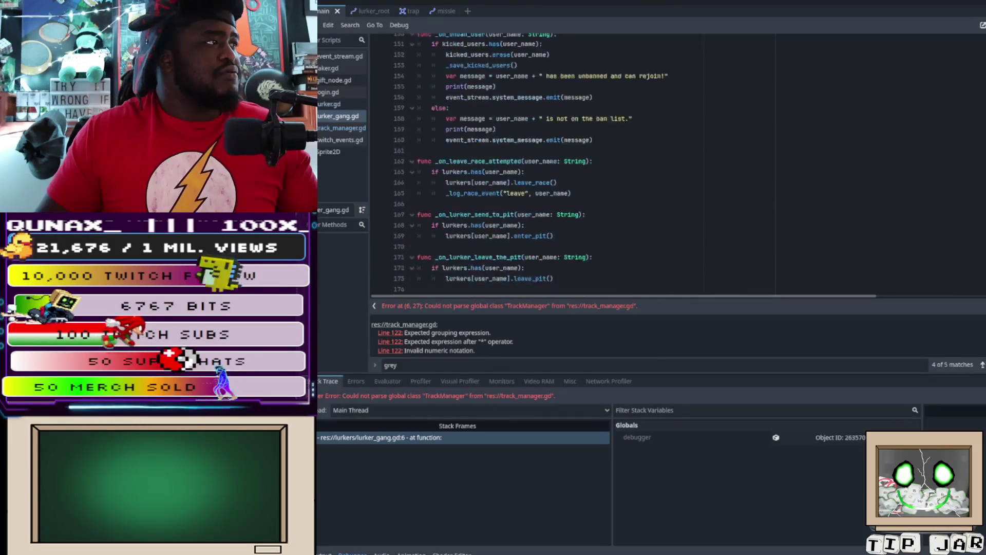
pyautogui.scroll(11, 529, 164)
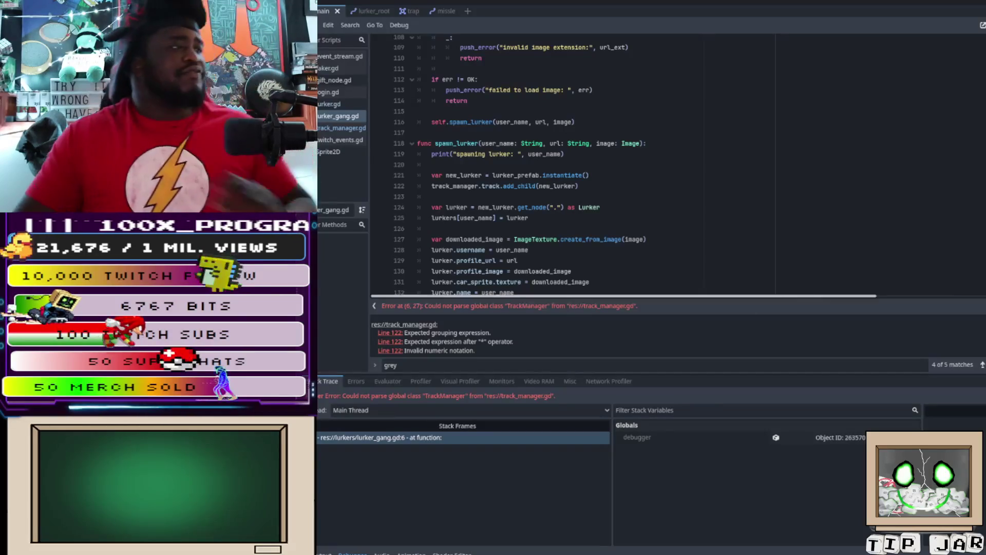
# - Select and read the Line 122 parse errors from track_manager.gd in the error panel
pyautogui.moveTo(372, 324)
pyautogui.mouseDown()
pyautogui.moveTo(496, 341)
pyautogui.moveTo(475, 351)
pyautogui.mouseUp()
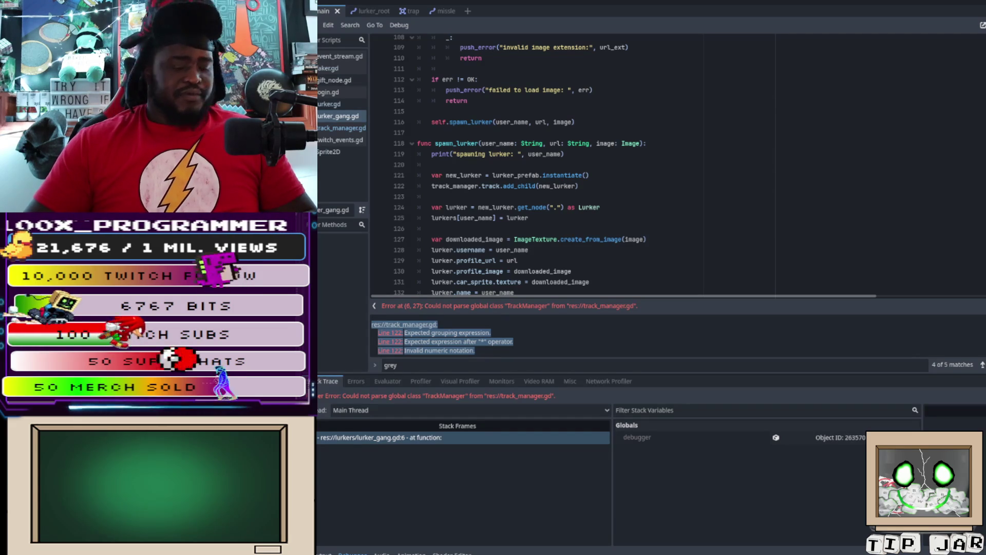
pyautogui.scroll(-1, 462, 336)
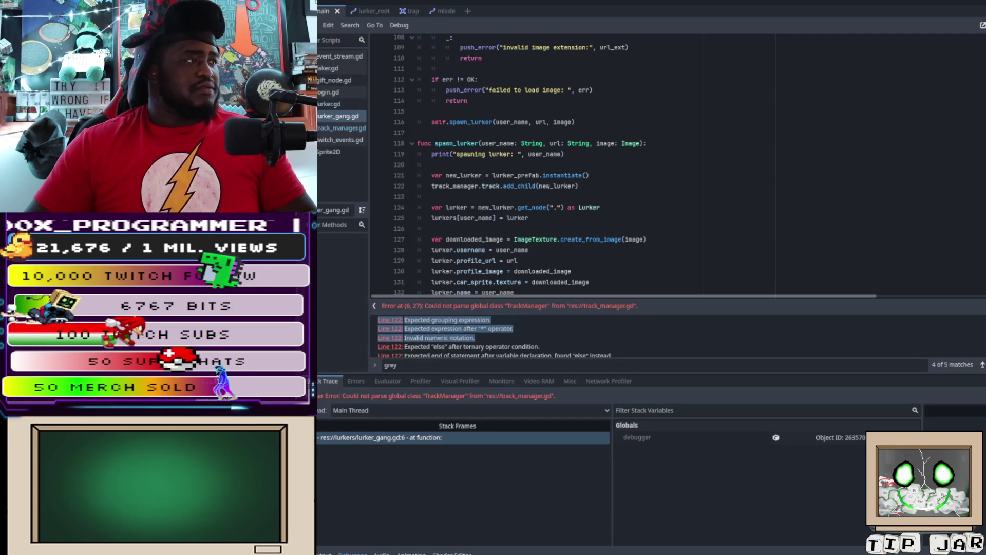
pyautogui.moveTo(475, 337); pyautogui.dragTo(613, 356)
pyautogui.scroll(1, 493, 337)
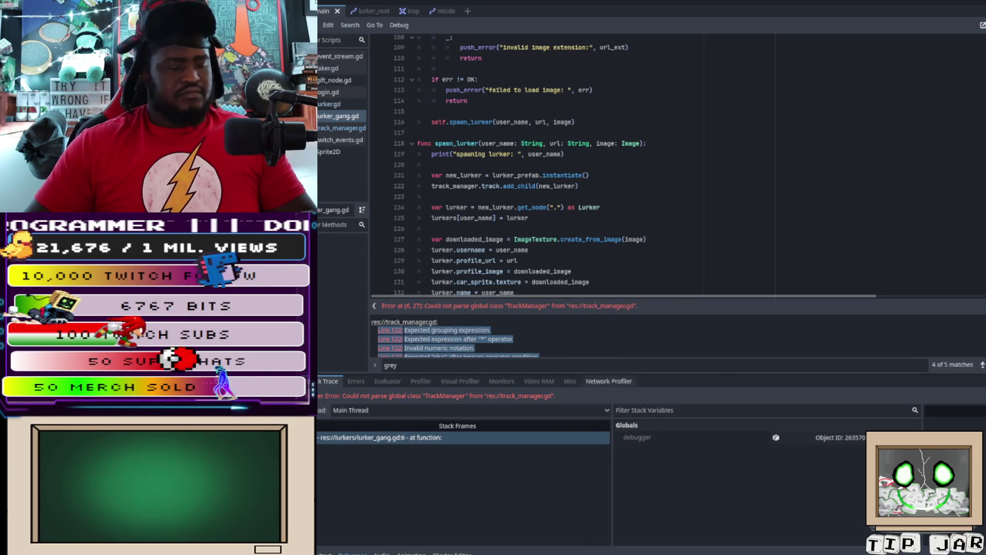
pyautogui.click(442, 339)
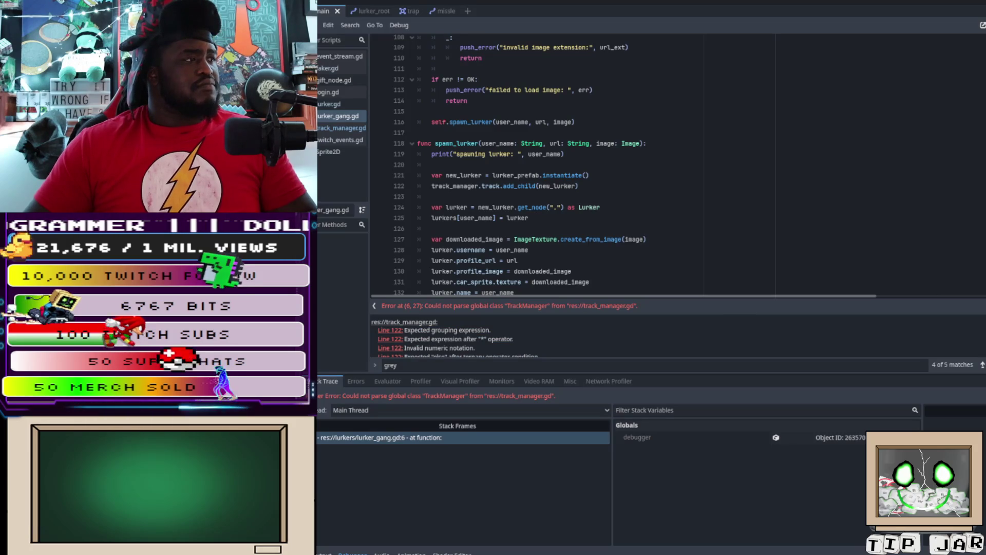
pyautogui.scroll(-2, 457, 336)
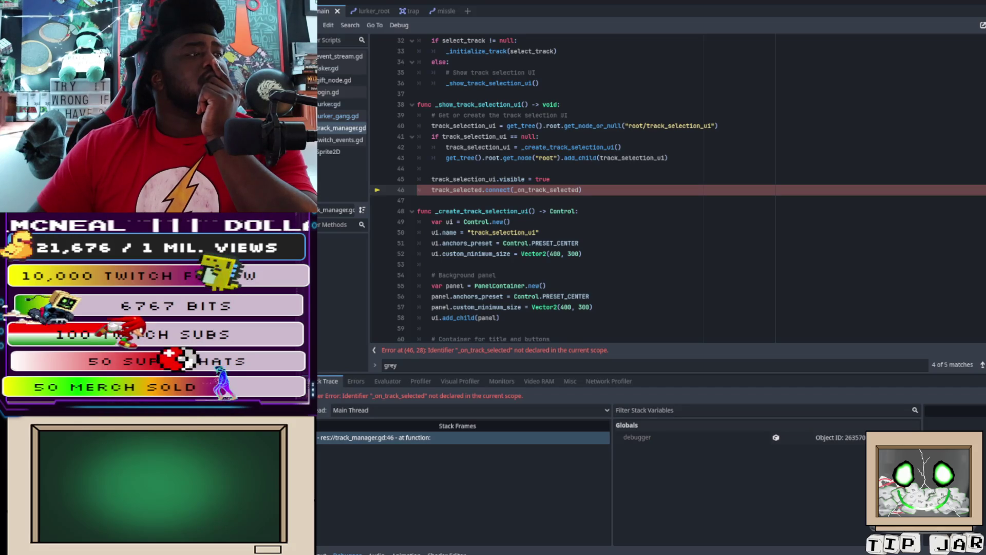
# - Expand the script error and select the line 46 message that '_on_track_selected' is not declared
pyautogui.click(494, 349)
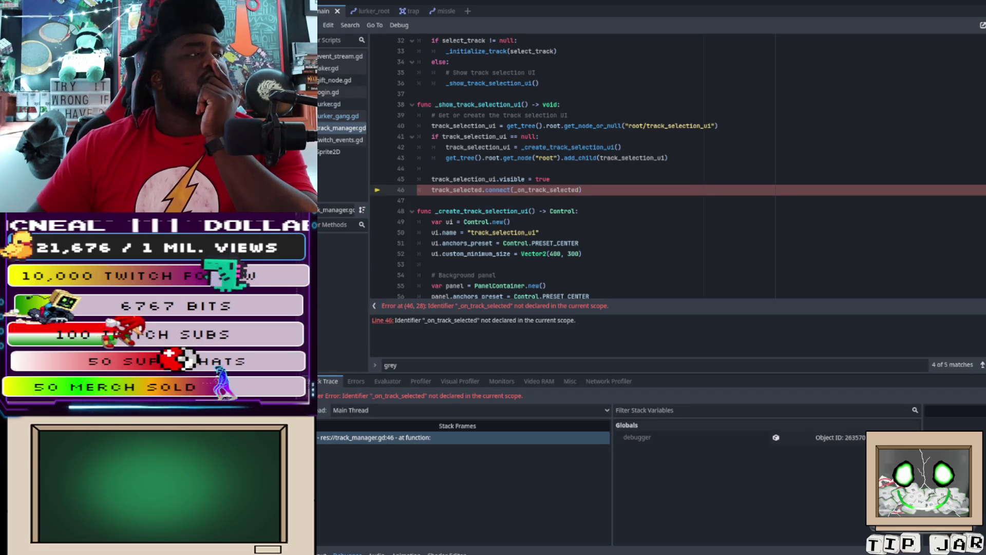
pyautogui.moveTo(576, 320); pyautogui.dragTo(470, 320)
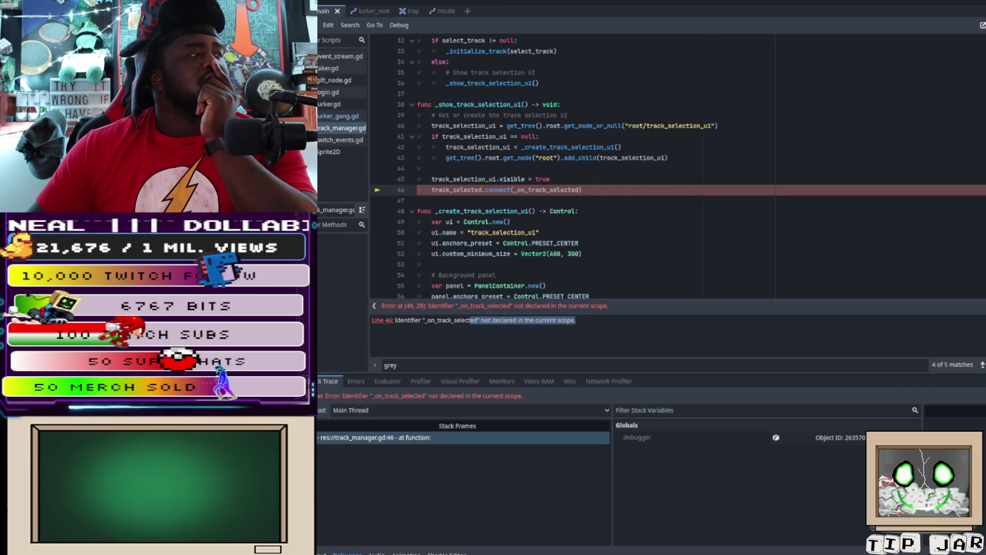
pyautogui.click(530, 320)
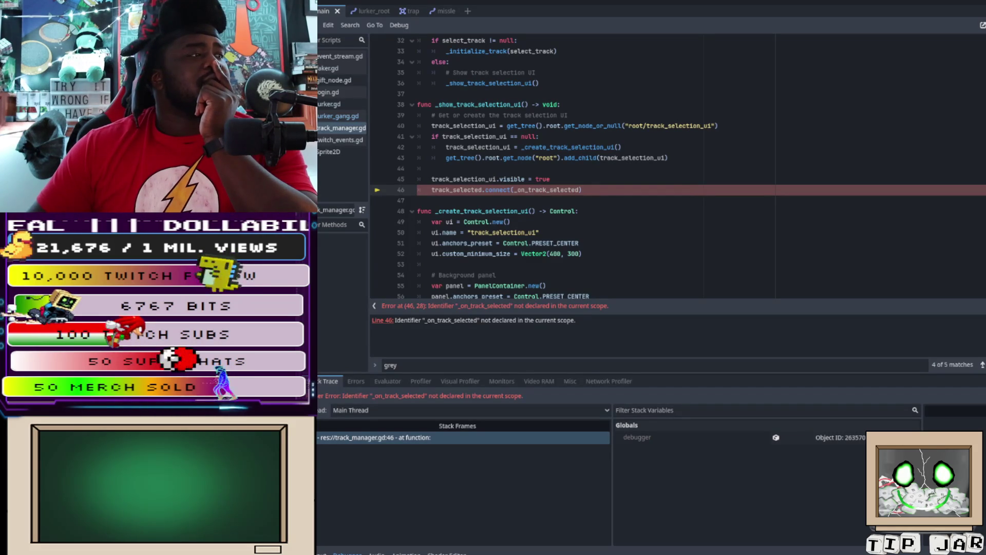
pyautogui.doubleClick(529, 320)
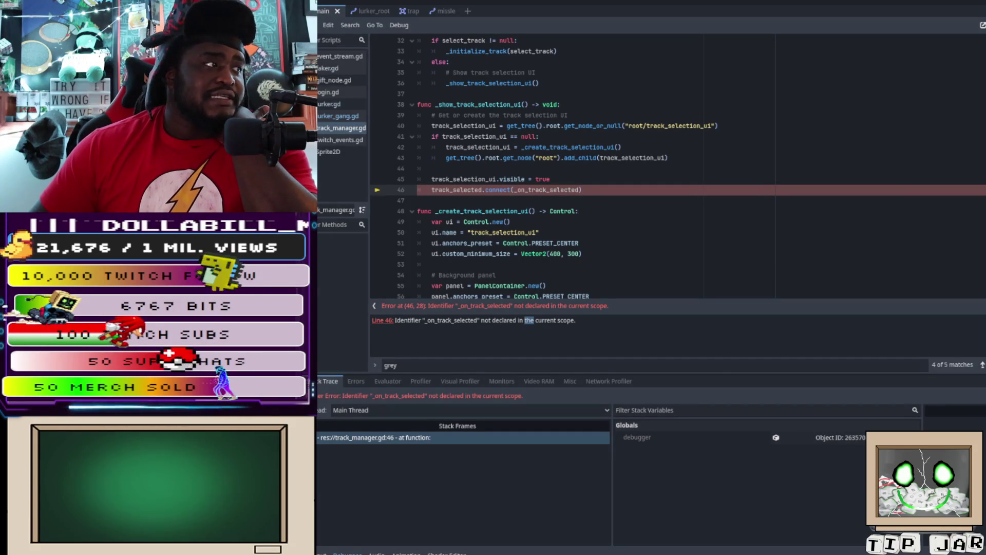
pyautogui.moveTo(395, 320); pyautogui.dragTo(575, 320)
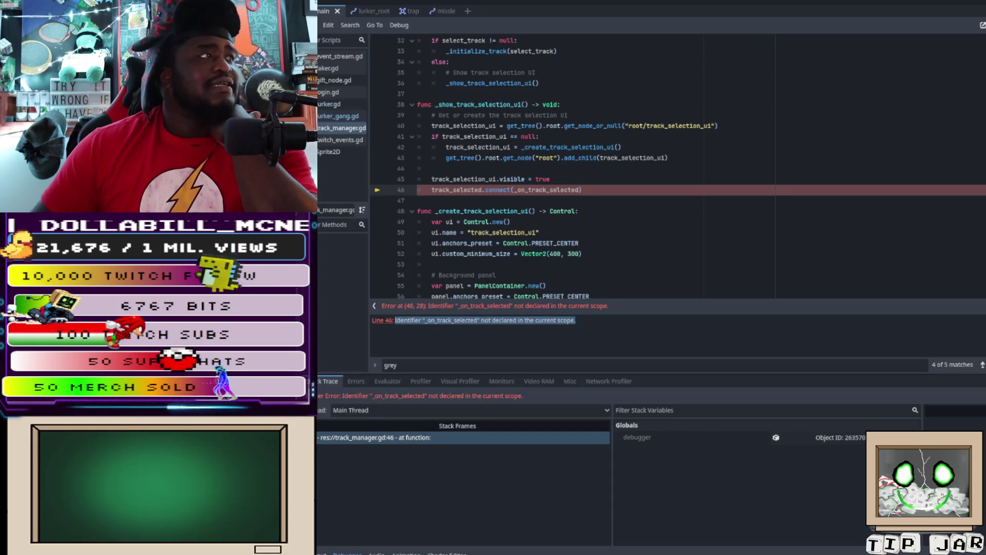
pyautogui.scroll(10, 571, 165)
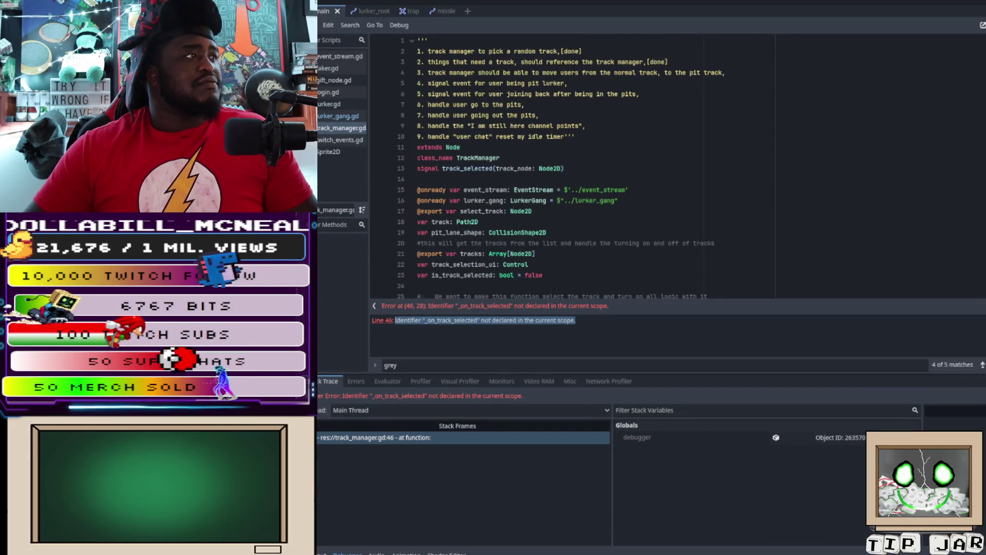
# - Jump to the track_selected signal declaration on line 13, then advance to the last 'grey' match
pyautogui.scroll(-8, 570, 164)
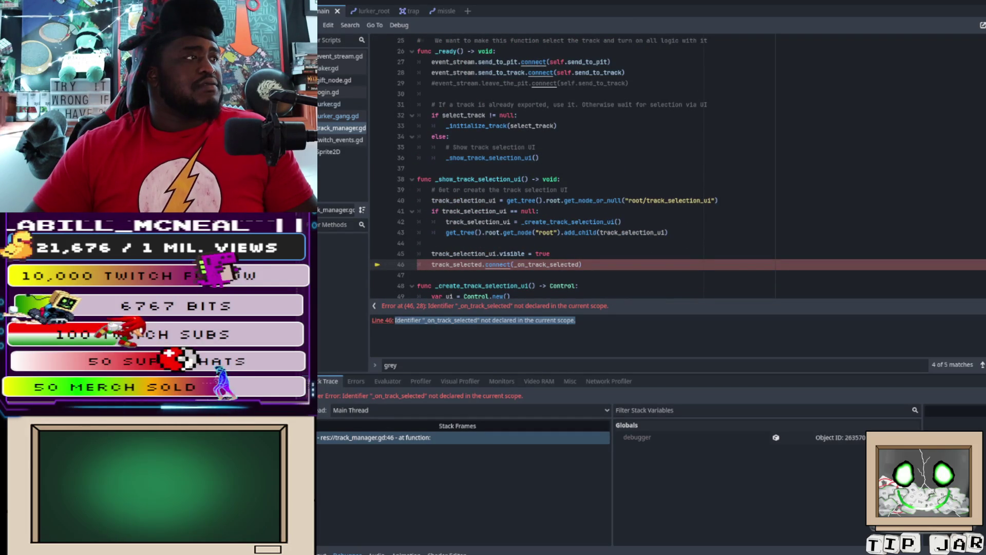
pyautogui.keyDown('ctrl'); pyautogui.click(452, 264); pyautogui.keyUp('ctrl')
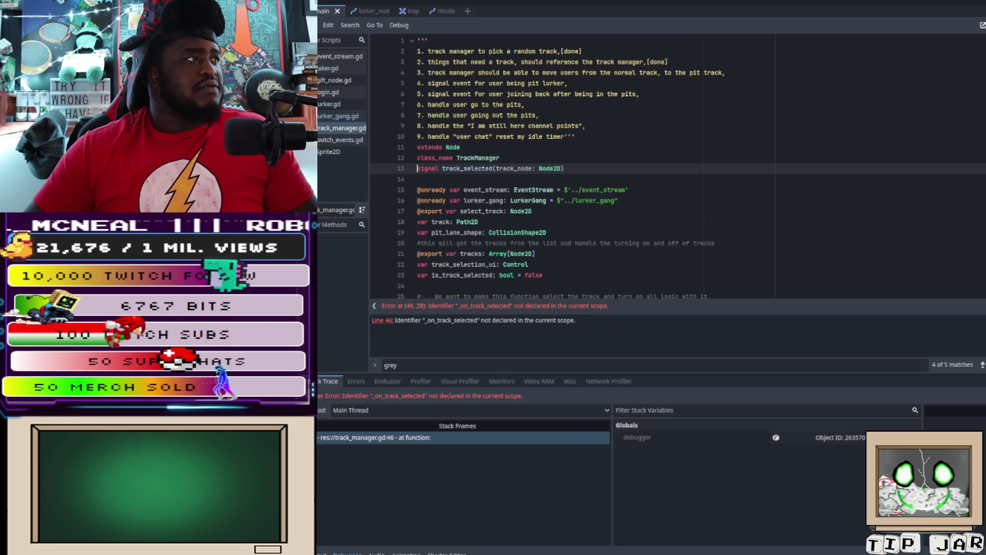
pyautogui.moveTo(576, 320); pyautogui.dragTo(394, 320)
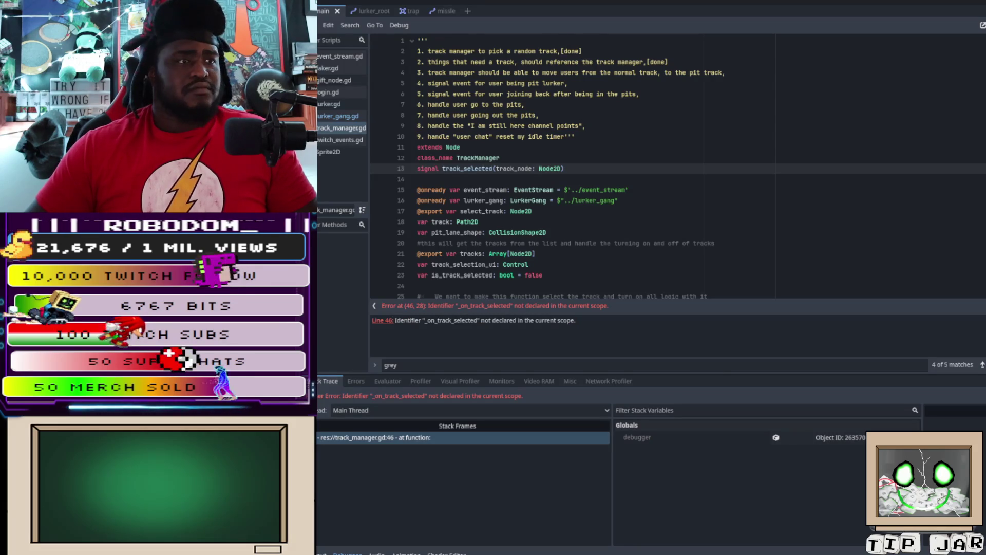
pyautogui.press('Return')
pyautogui.moveTo(575, 320); pyautogui.dragTo(372, 320)
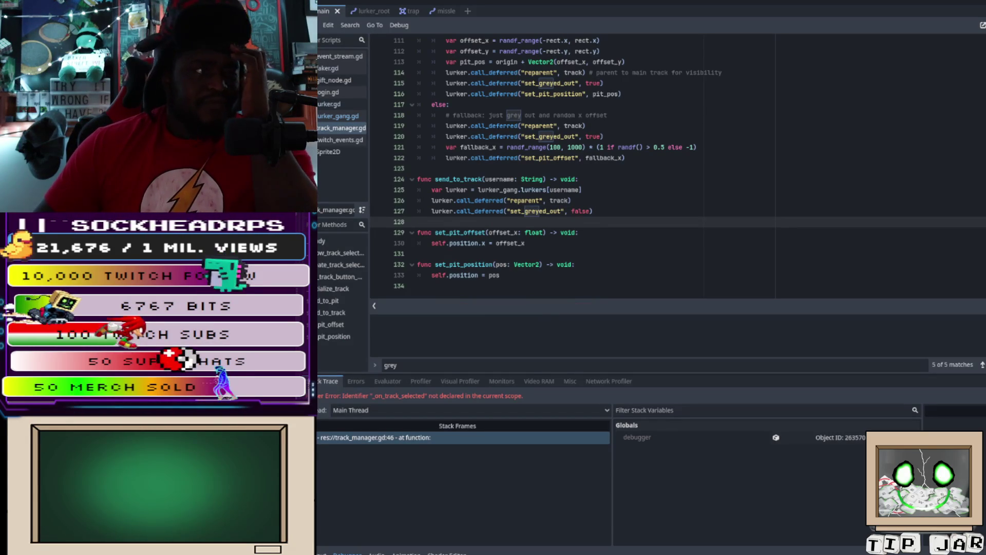
# - Run the game and see the line 98 error assigning an Area2D to CollisionShape2D pit_lane_shape
pyautogui.press('F5')
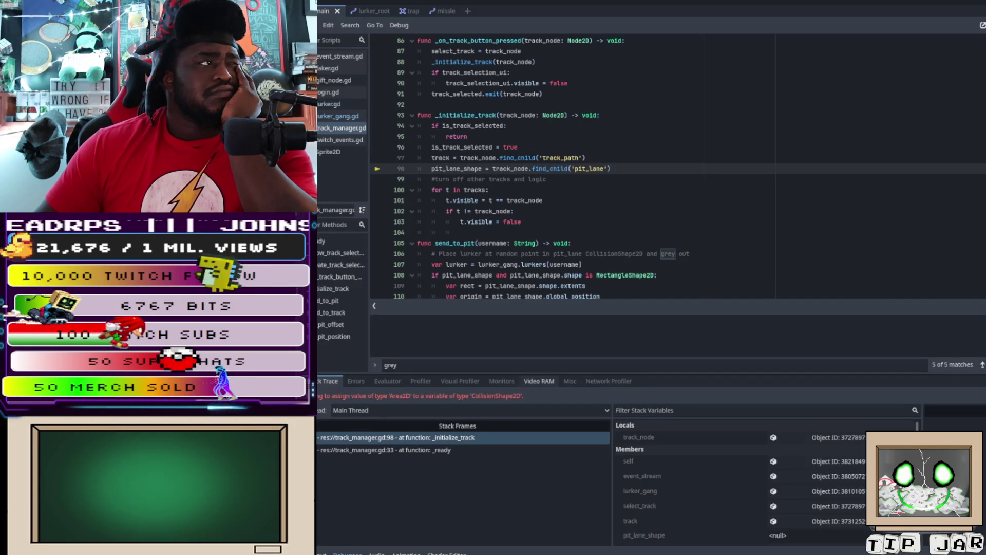
# - Comment out the pit_lane_shape assignment on line 98 with Ctrl+K and re-run the game
pyautogui.tripleClick(514, 167)
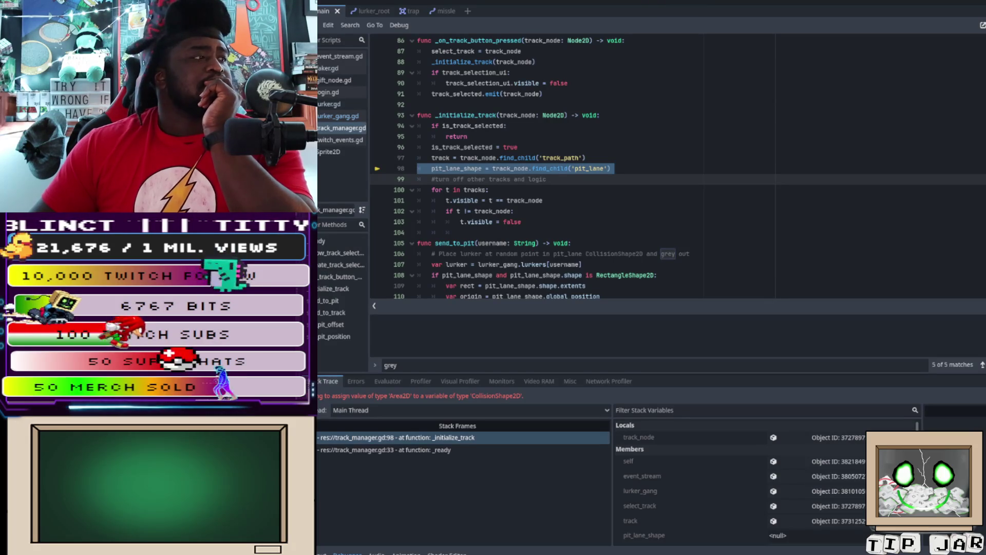
pyautogui.click(447, 169)
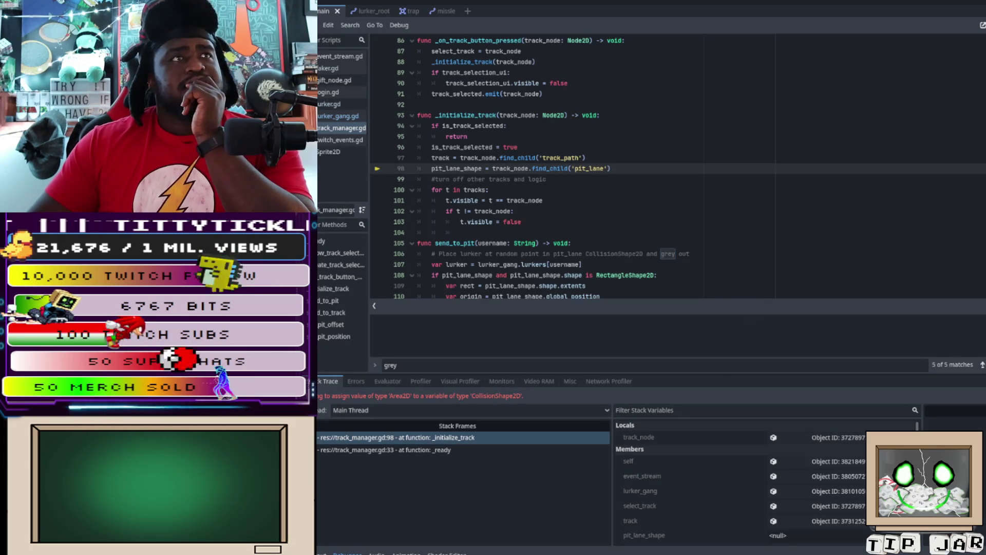
pyautogui.press('F5')
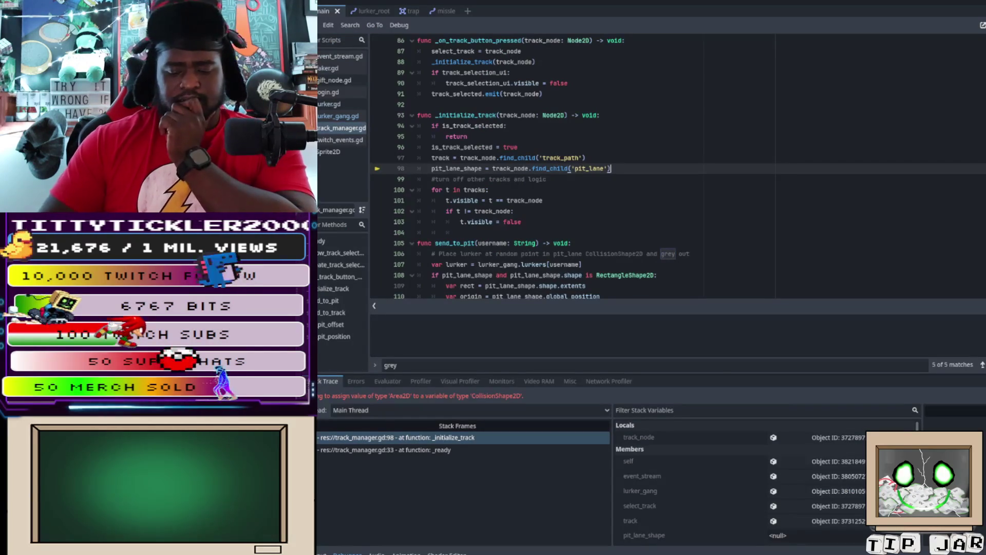
pyautogui.hotkey('ctrl', 'k')
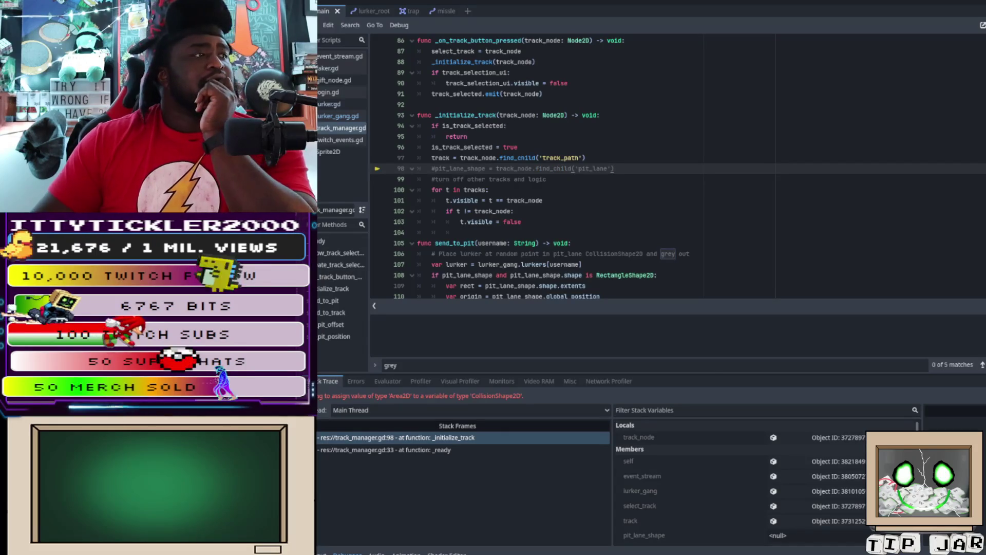
pyautogui.press('F5')
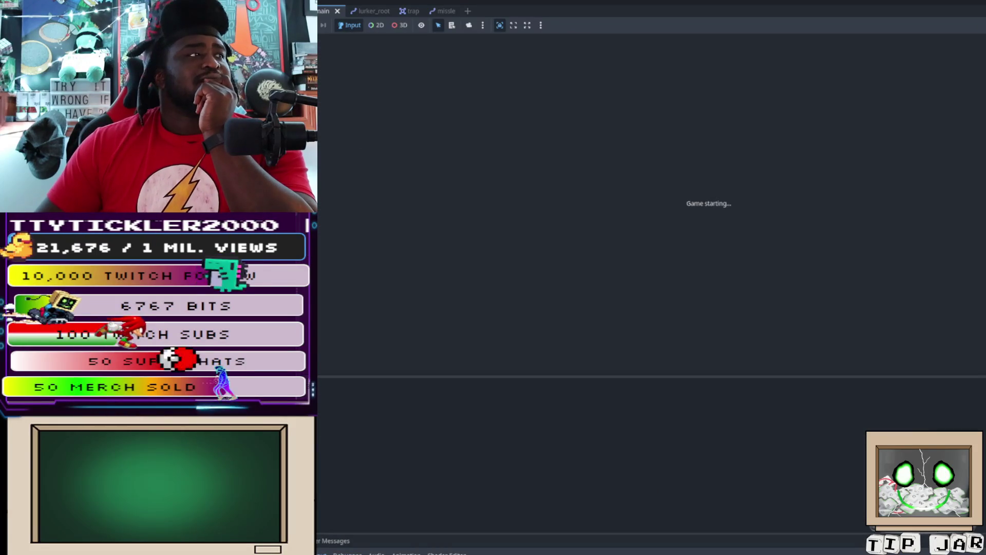